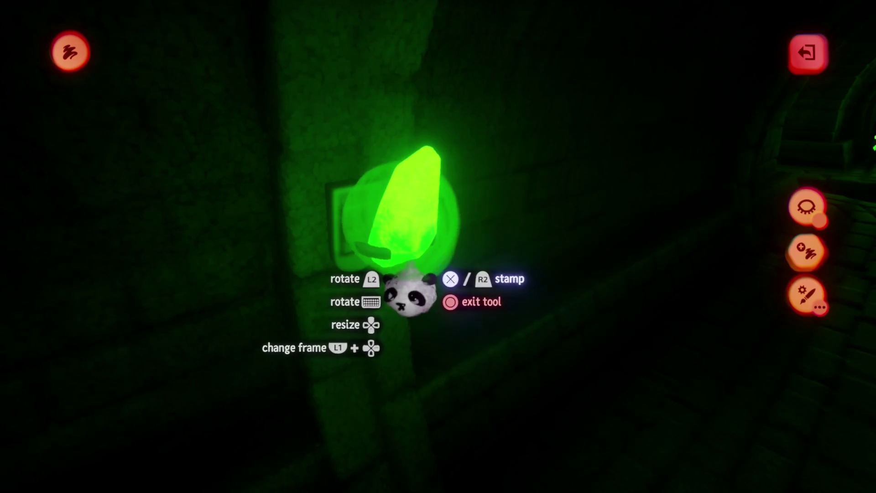
Stamp another glowing green crystal in the tunnel, leave paint mode, and open its Painting properties
{"action": "left_click", "coordinate": [410, 291]}
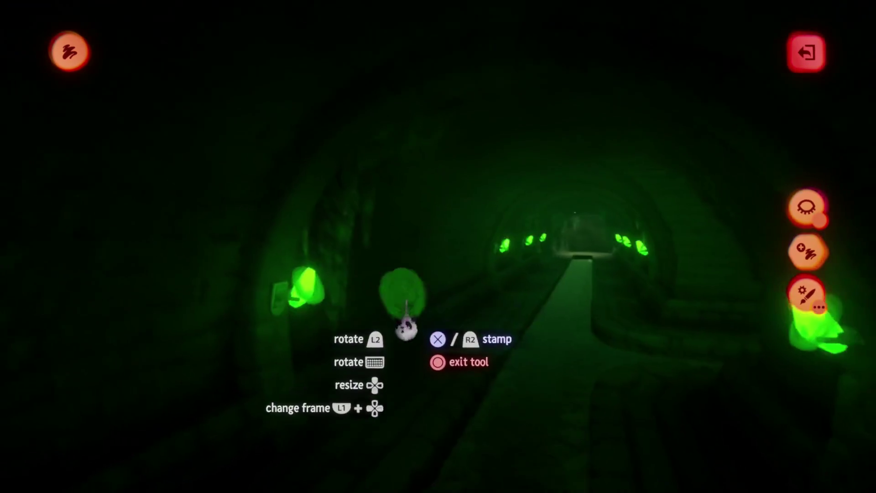
{"action": "key", "text": "Escape"}
{"action": "left_click", "coordinate": [383, 273]}
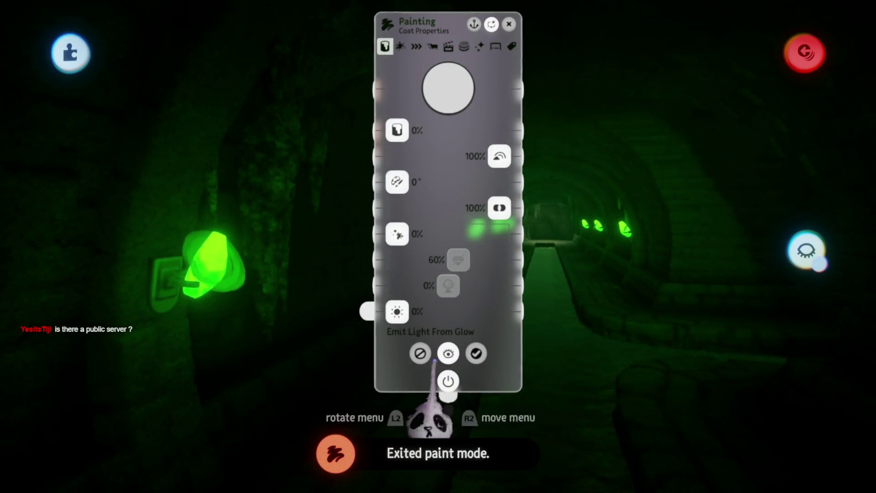
Drop the crystal's coat setting from 100% to 0%, raise Glow to 80%, and close the menu
{"action": "left_click_drag", "start_coordinate": [500, 206], "coordinate": [358, 244]}
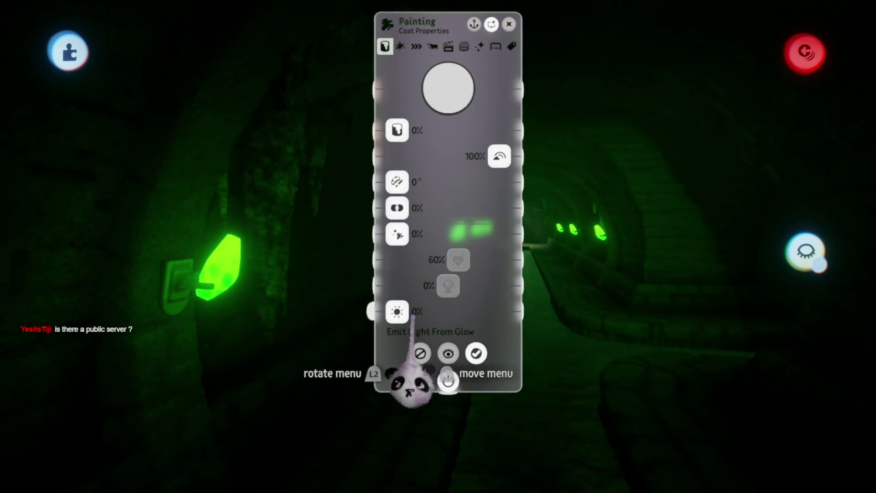
{"action": "left_click_drag", "start_coordinate": [445, 312], "coordinate": [479, 311]}
{"action": "key", "text": "Escape"}
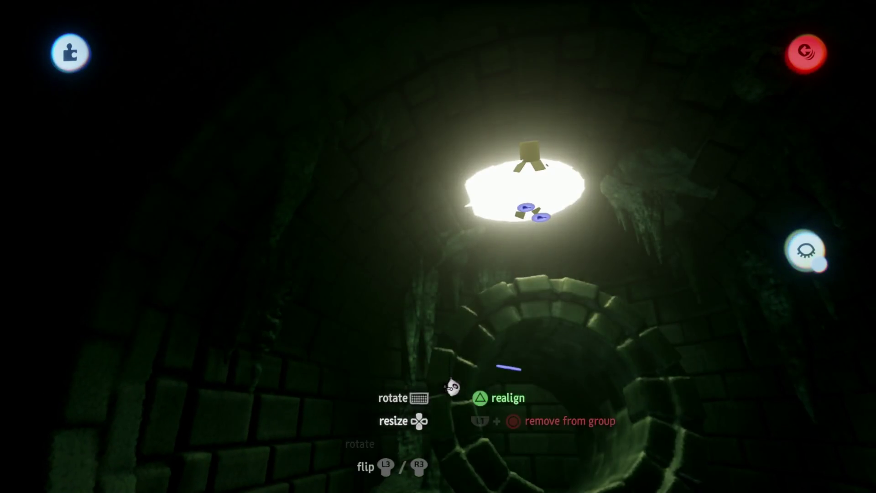
Drop the grabbed light beneath the ceiling opening and turn the view back down the tunnel
{"action": "mouse_move", "coordinate": [428, 370]}
{"action": "left_mouse_down"}
{"action": "mouse_move", "coordinate": [303, 397]}
{"action": "mouse_move", "coordinate": [344, 362]}
{"action": "mouse_move", "coordinate": [420, 377]}
{"action": "left_mouse_up"}
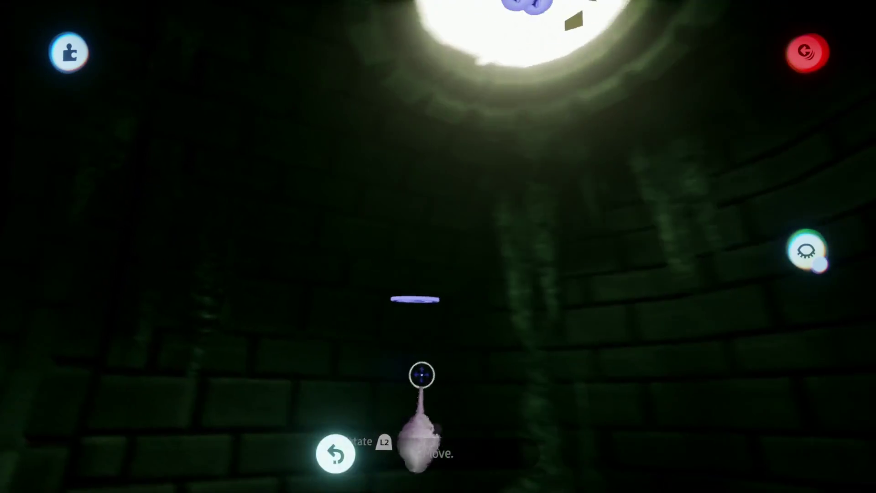
{"action": "left_click_drag", "start_coordinate": [432, 342], "coordinate": [417, 374]}
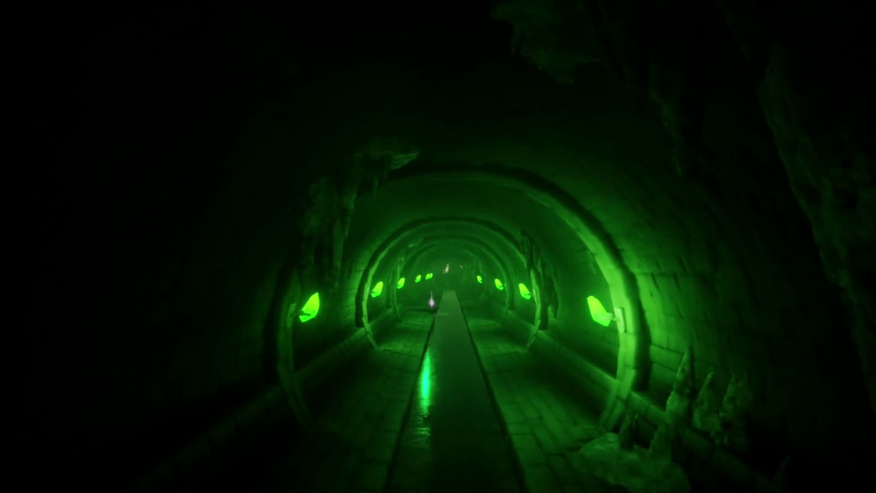
Return to editing and move a green wall light to a new spot along the tunnel
{"action": "left_click", "coordinate": [214, 342]}
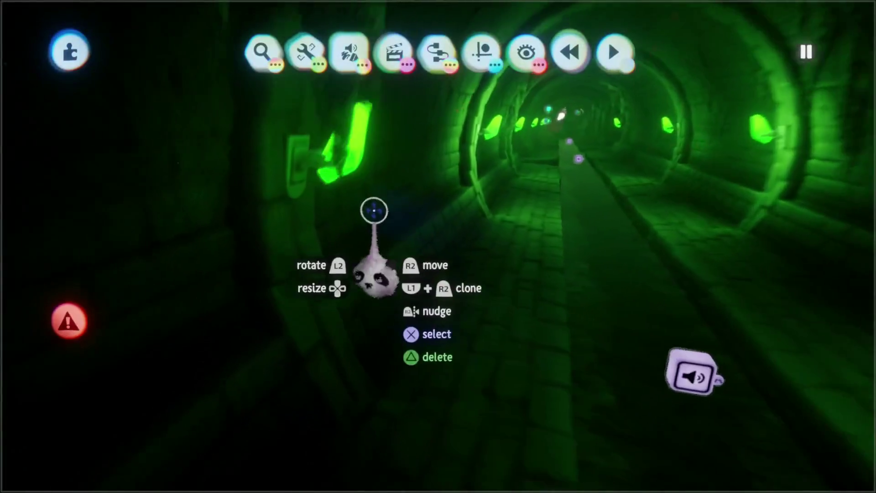
{"action": "left_click", "coordinate": [525, 52]}
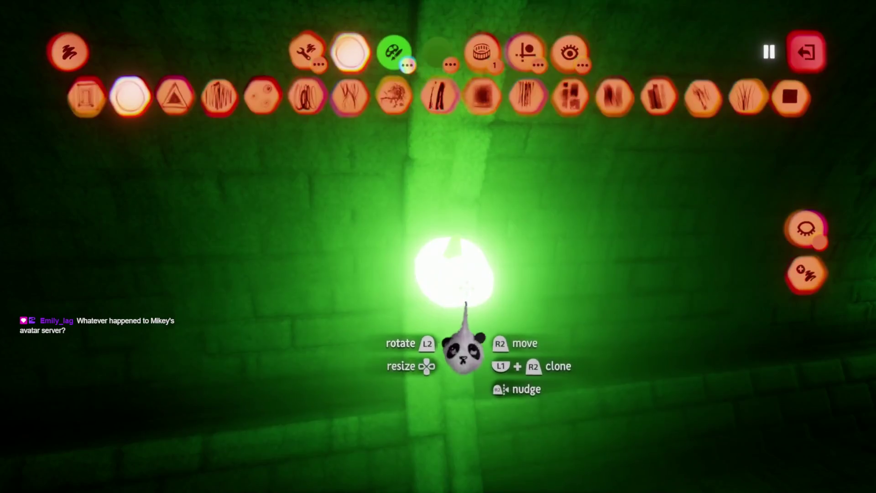
{"action": "mouse_move", "coordinate": [464, 351]}
{"action": "left_mouse_down"}
{"action": "mouse_move", "coordinate": [401, 333]}
{"action": "mouse_move", "coordinate": [410, 425]}
{"action": "left_mouse_up"}
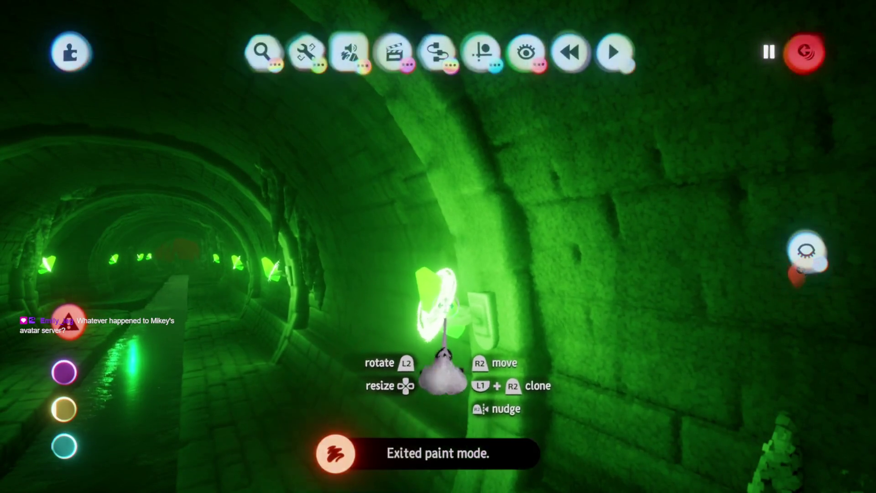
Check the light's Painting glow settings, close them, and bring up the scene's pause menu
{"action": "left_click", "coordinate": [441, 370]}
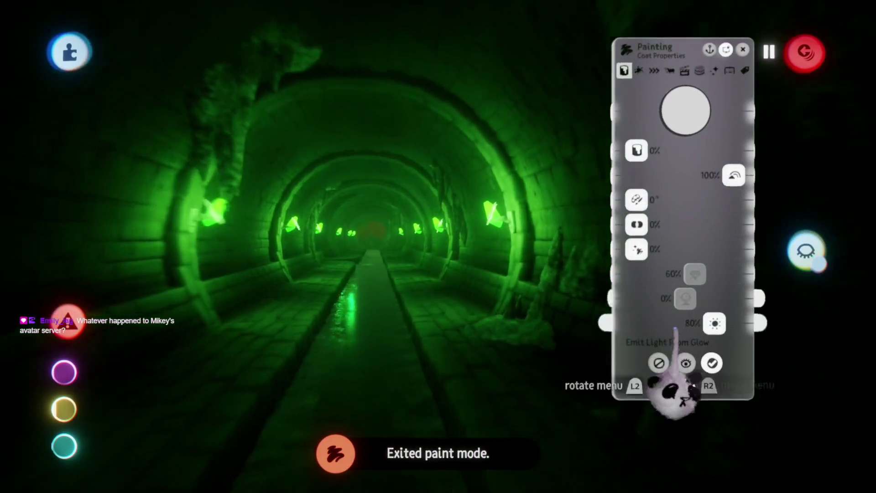
{"action": "key", "text": "Tab"}
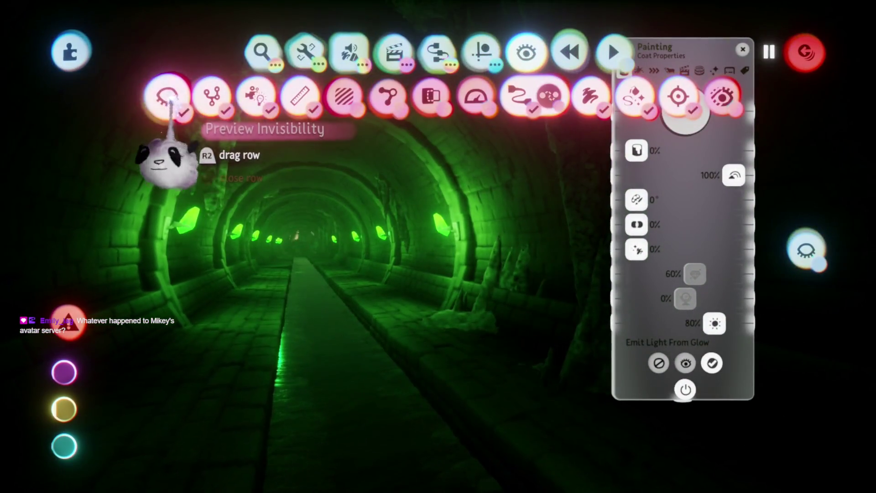
{"action": "key", "text": "Escape"}
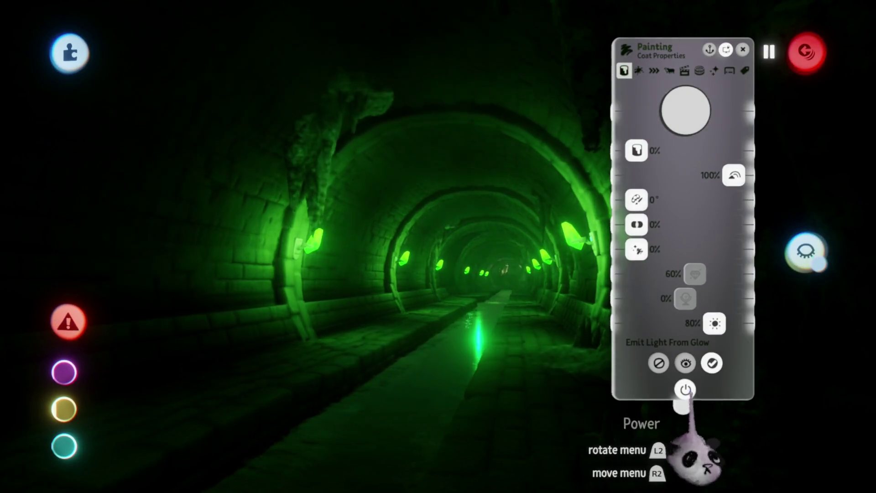
{"action": "key", "text": "Escape"}
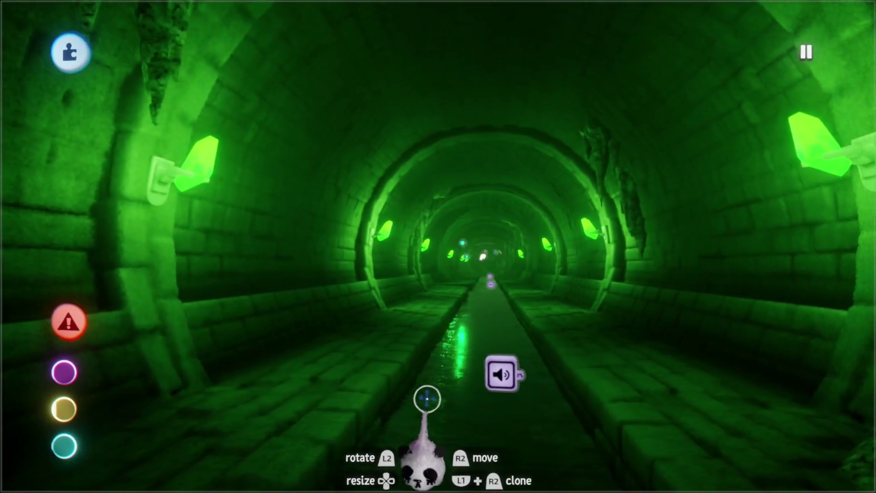
{"action": "key", "text": "Escape"}
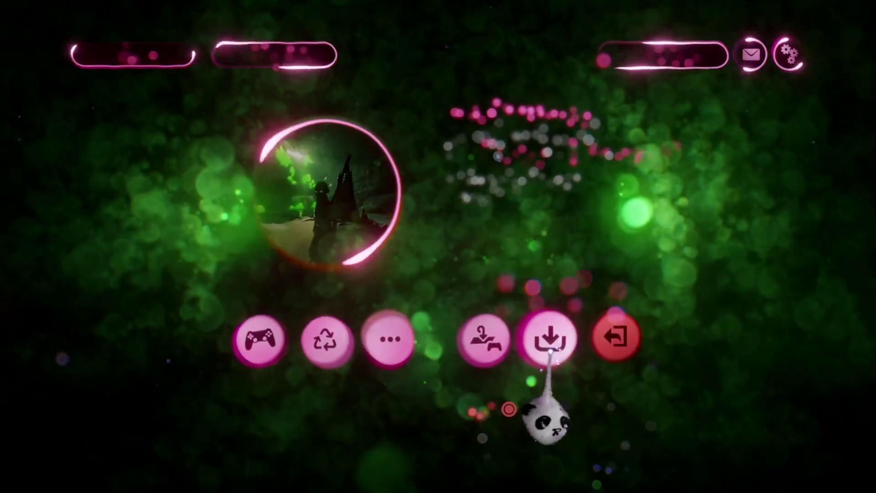
Save the Omashu | Sewers [B1E05] scene online as a private version
{"action": "left_click", "coordinate": [553, 339]}
{"action": "left_click", "coordinate": [671, 274]}
{"action": "left_click", "coordinate": [802, 52]}
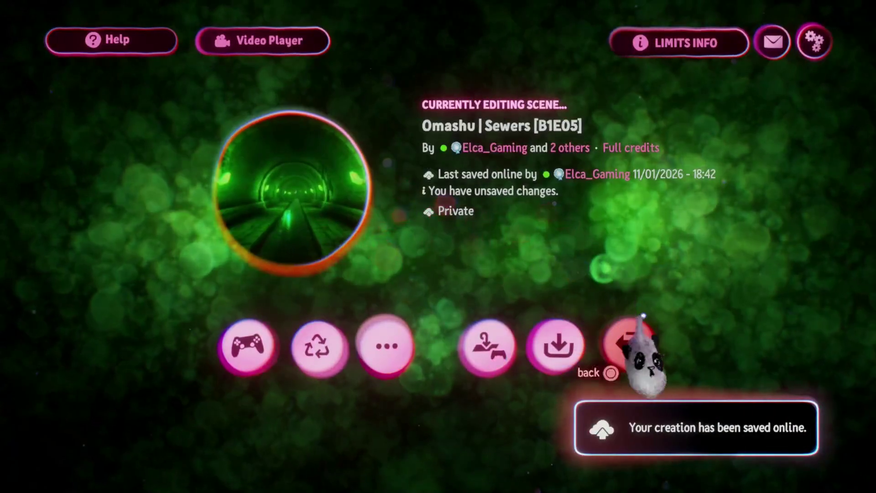
Exit the scene to My Creations without keeping the auto save
{"action": "left_click", "coordinate": [633, 352]}
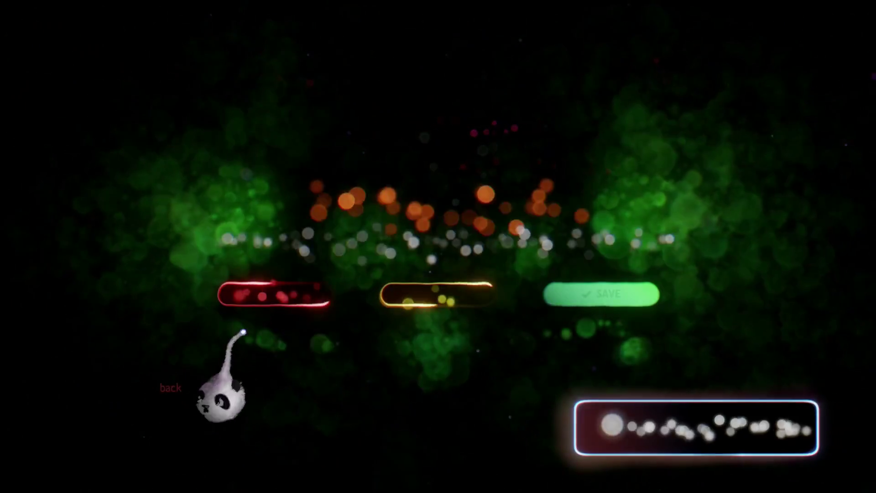
{"action": "left_click", "coordinate": [280, 294]}
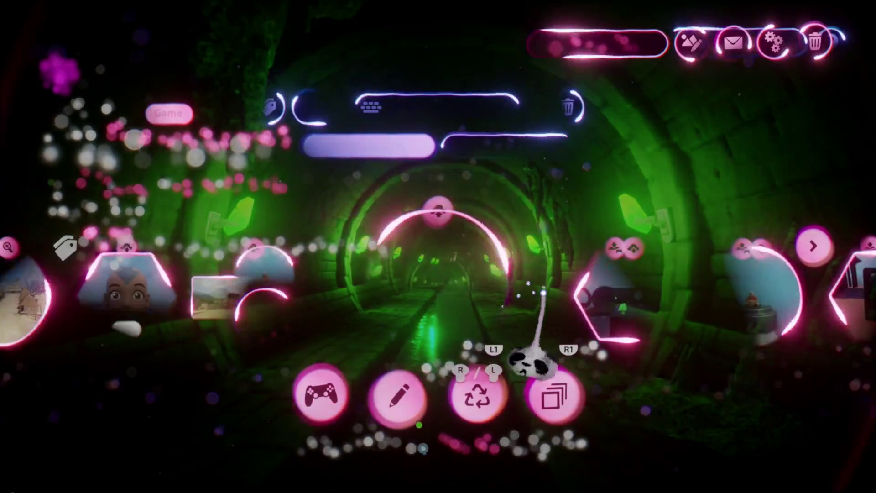
{"action": "scroll", "coordinate": [440, 411], "scroll_direction": "right", "scroll_amount": 3}
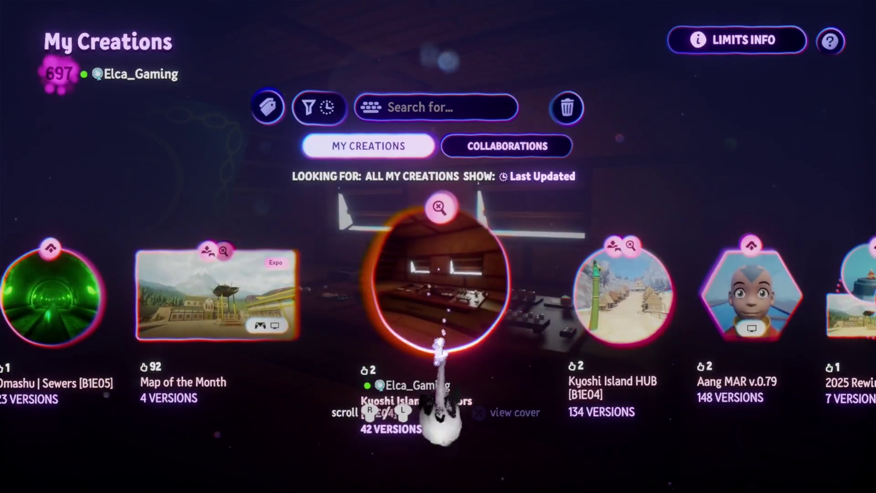
{"action": "scroll", "coordinate": [446, 391], "scroll_direction": "left", "scroll_amount": 3}
Start a new empty scene and exit it to the save screen, choosing its category
{"action": "left_click", "coordinate": [242, 301]}
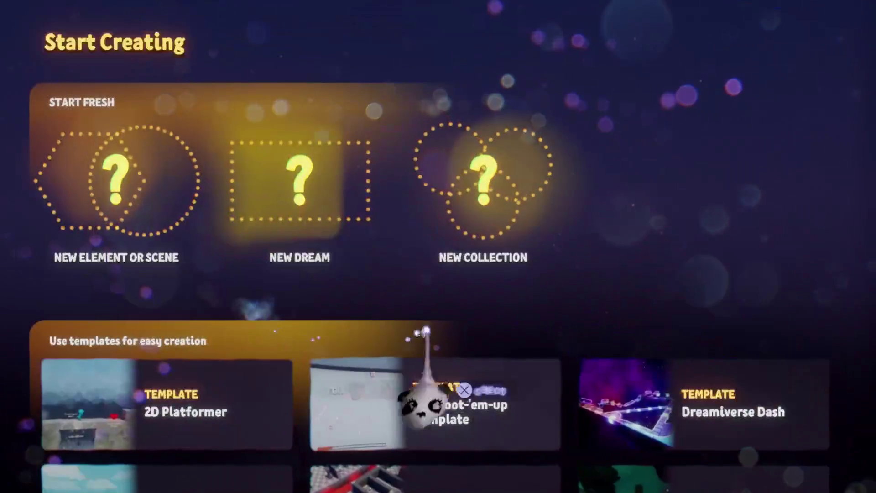
{"action": "left_click", "coordinate": [121, 220]}
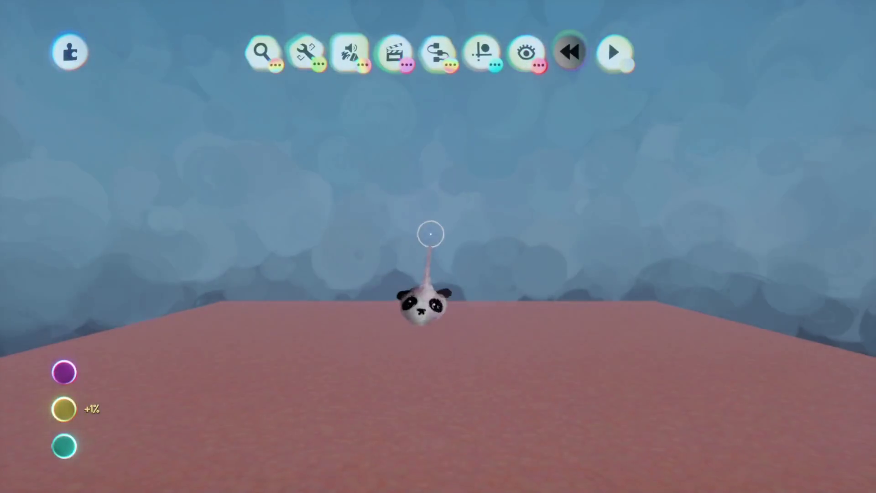
{"action": "key", "text": "Escape"}
{"action": "left_click", "coordinate": [516, 294]}
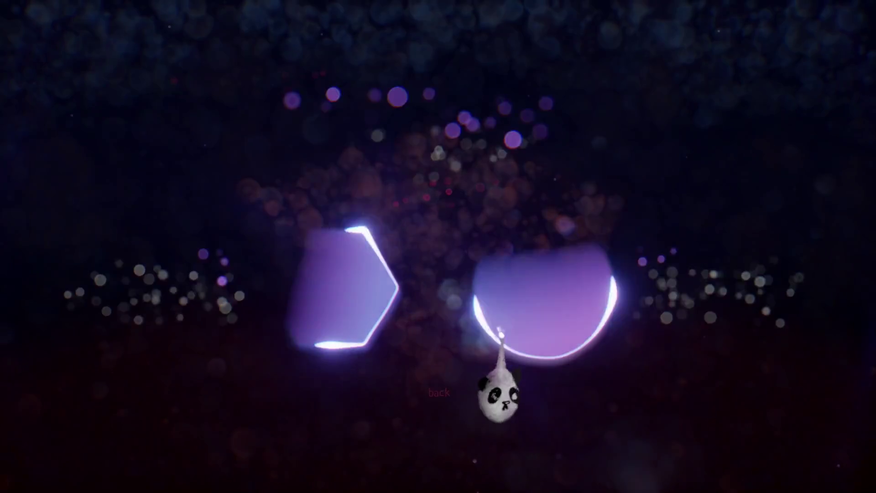
{"action": "left_click", "coordinate": [253, 310]}
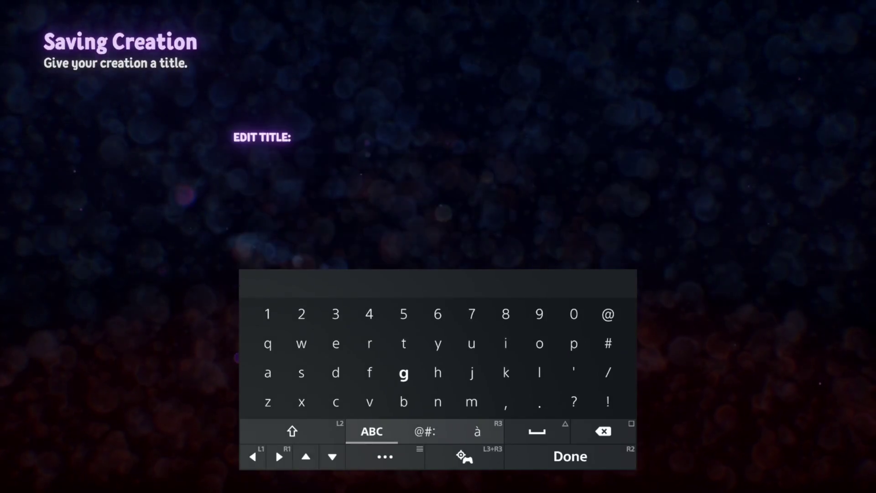
Title the scene Haru's Village and save it to My Creations
{"action": "type", "text": "Ha"}
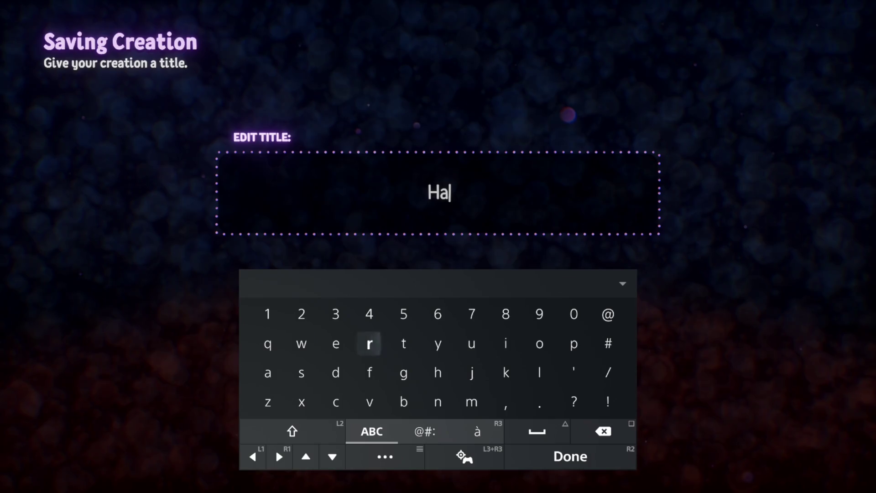
{"action": "type", "text": "ru"}
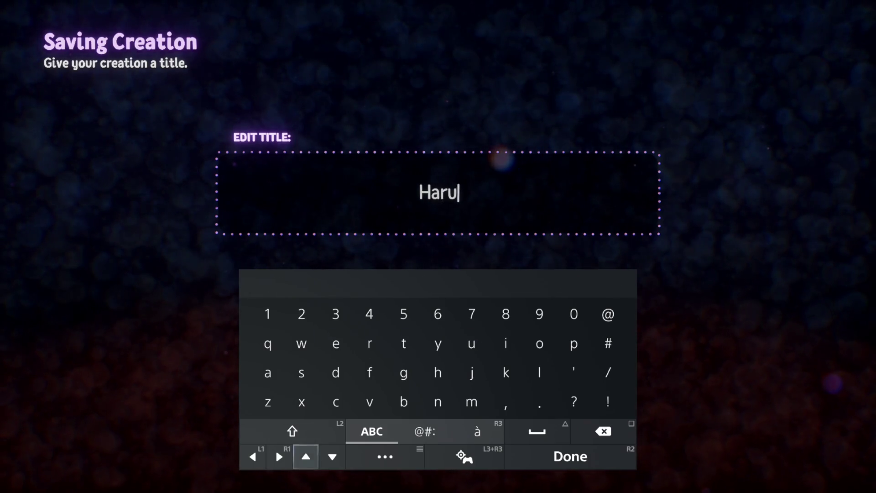
{"action": "key", "text": "BackSpace"}
{"action": "type", "text": "u"}
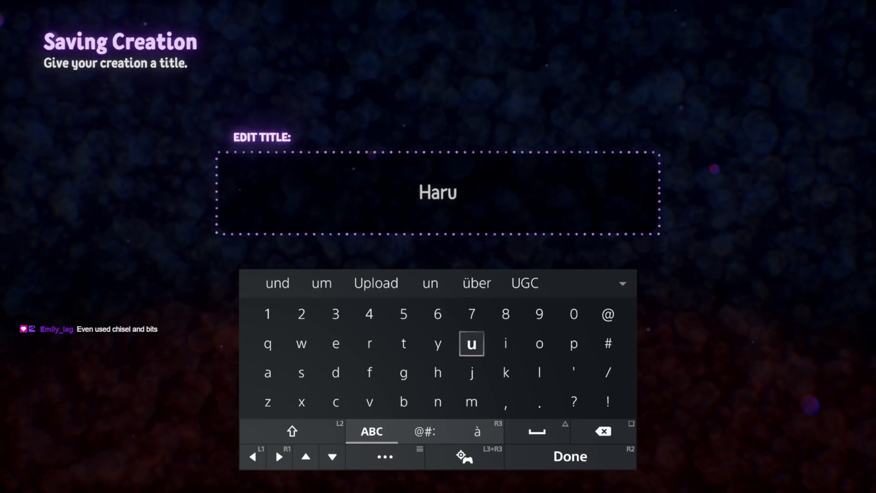
{"action": "key", "text": "Right"}
{"action": "key", "text": "Right"}
{"action": "key", "text": "Right"}
{"action": "type", "text": "'"}
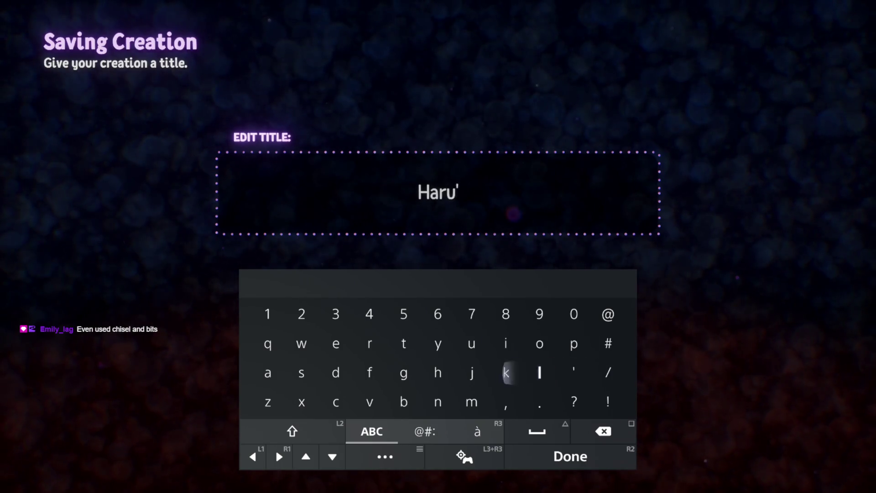
{"action": "type", "text": "s "}
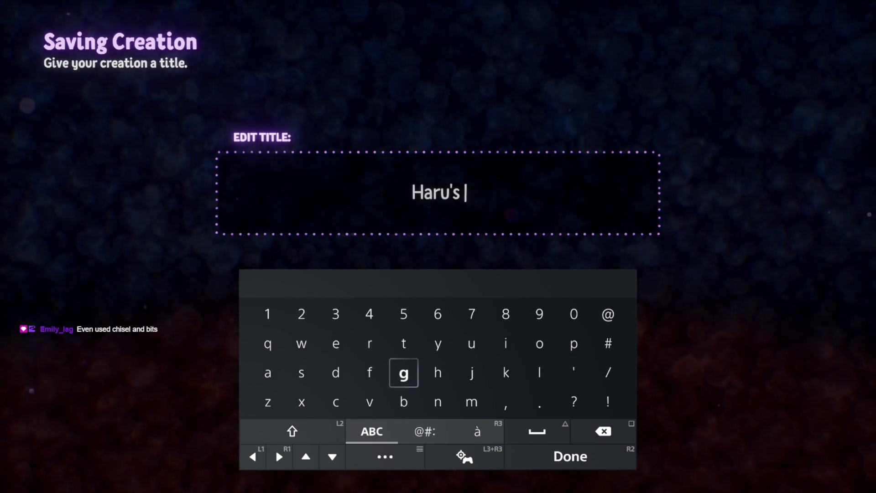
{"action": "type", "text": "V"}
{"action": "key", "text": "Up"}
{"action": "key", "text": "Right"}
{"action": "key", "text": "Right"}
{"action": "type", "text": "ill"}
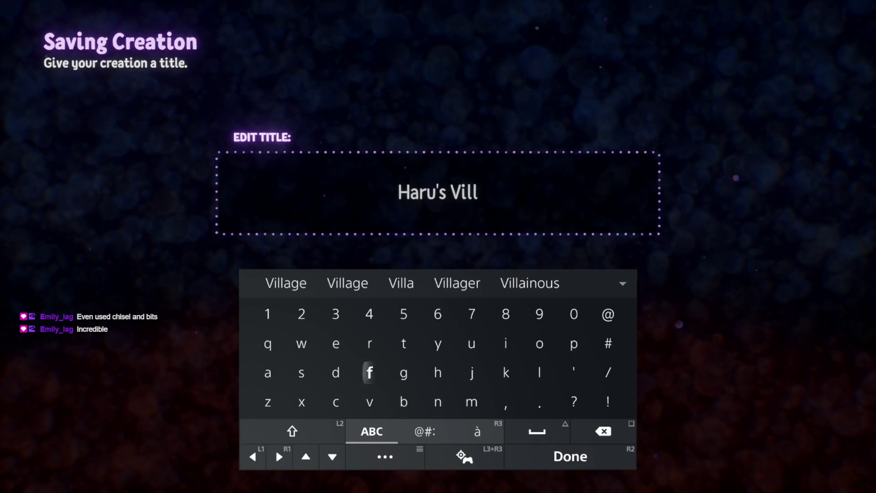
{"action": "type", "text": "a"}
{"action": "type", "text": "ge"}
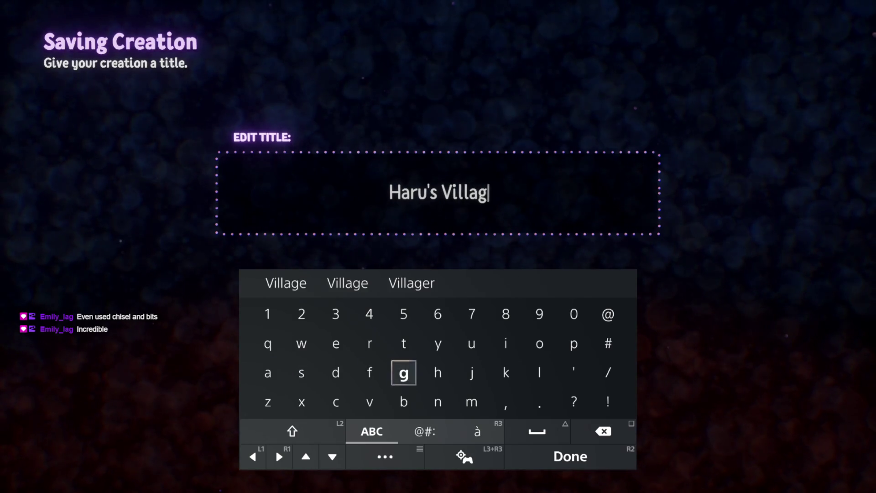
{"action": "key", "text": "Right"}
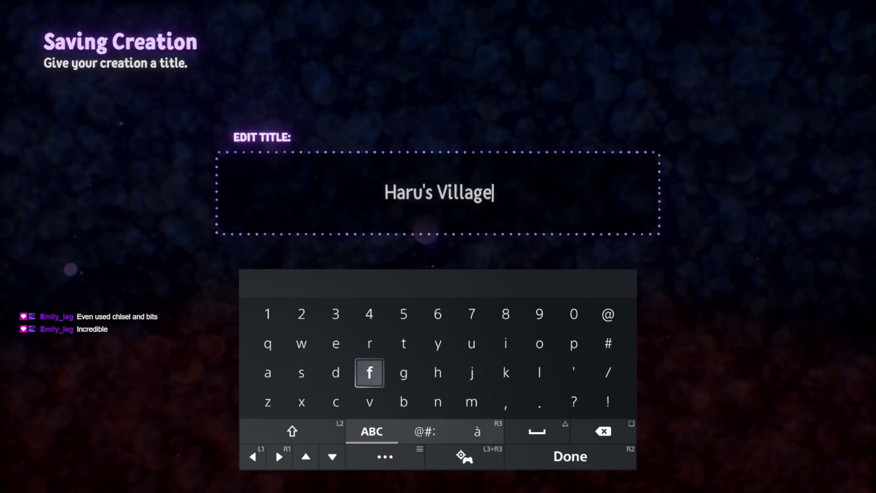
{"action": "key", "text": "Return"}
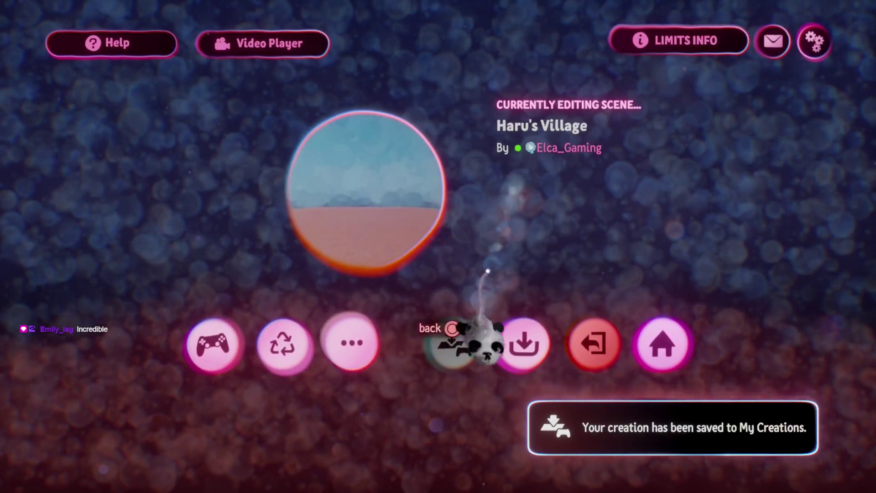
{"action": "left_click", "coordinate": [594, 343]}
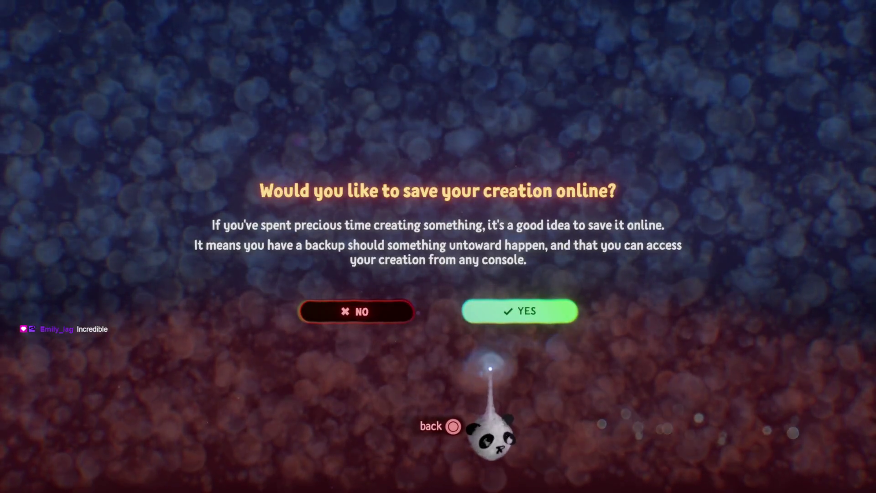
Decline the online save and start a new blank creation in edit mode
{"action": "key", "text": "Return"}
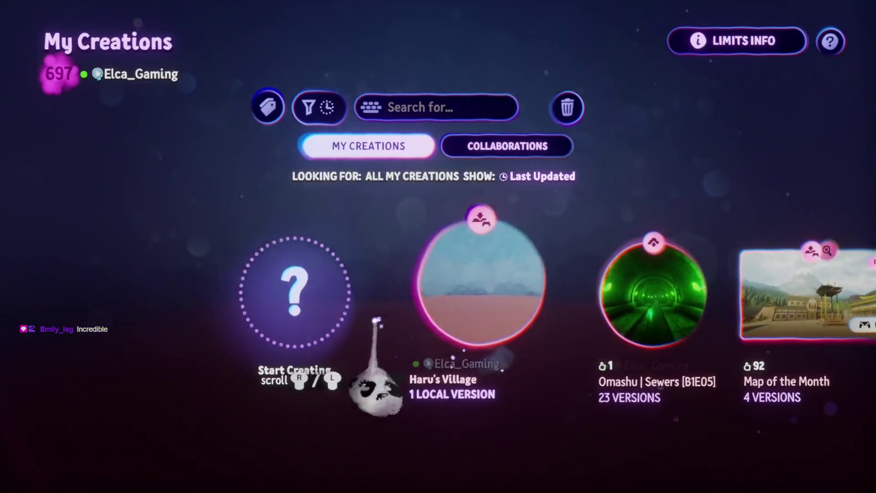
{"action": "left_click", "coordinate": [239, 322]}
{"action": "left_click", "coordinate": [128, 189]}
{"action": "key", "text": "Escape"}
{"action": "left_click", "coordinate": [277, 297]}
{"action": "key", "text": "Escape"}
{"action": "left_click", "coordinate": [282, 298]}
Save the new creation as an element titled Haru's Village Assets, then exit it
{"action": "key", "text": "Escape"}
{"action": "left_click", "coordinate": [453, 291]}
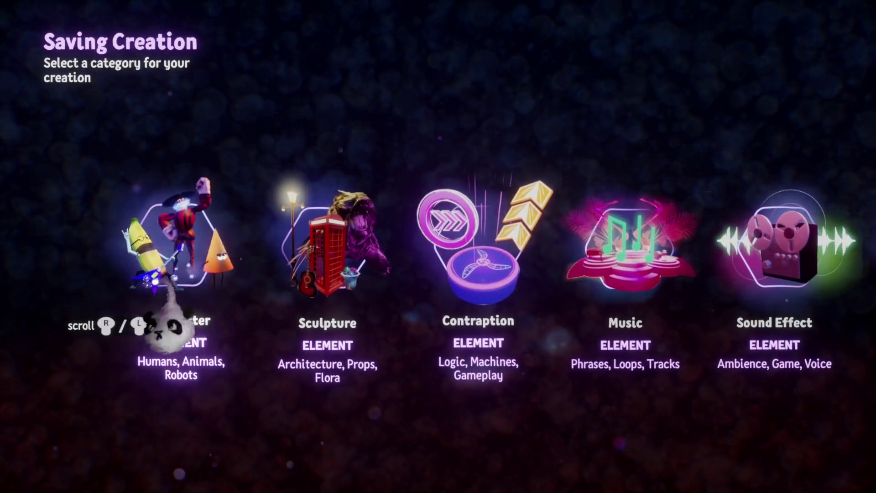
{"action": "left_click", "coordinate": [372, 307]}
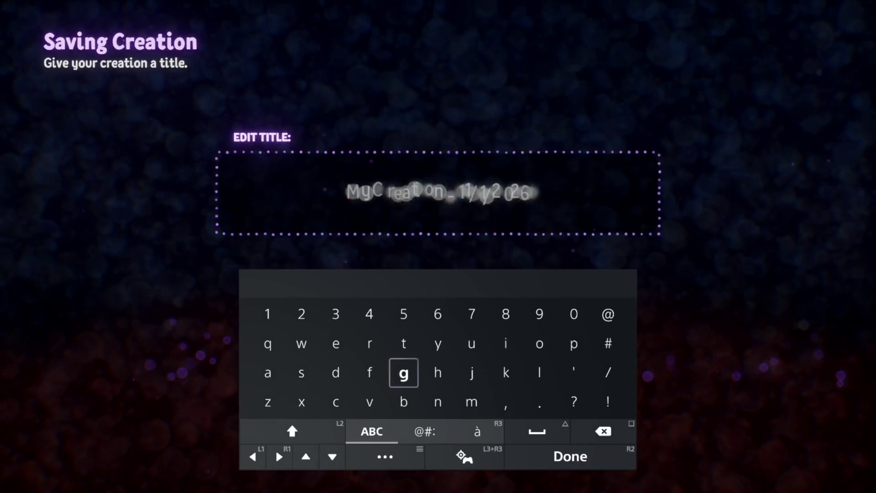
{"action": "type", "text": "H"}
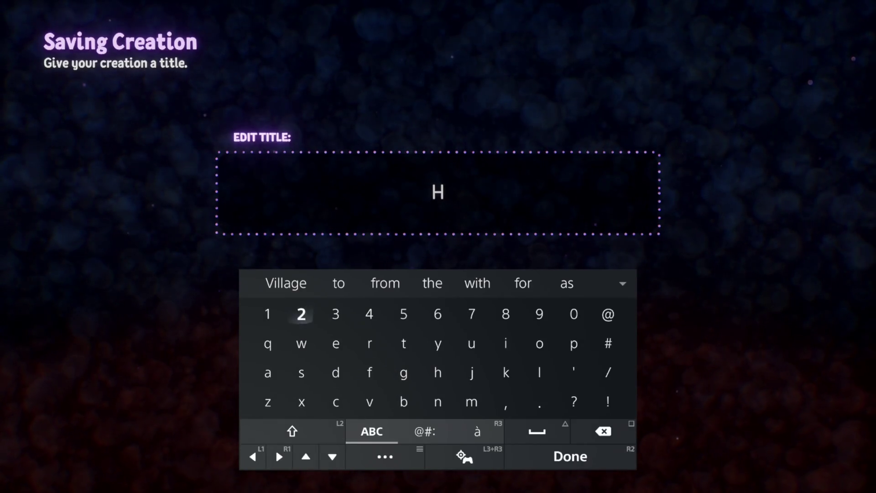
{"action": "type", "text": "A"}
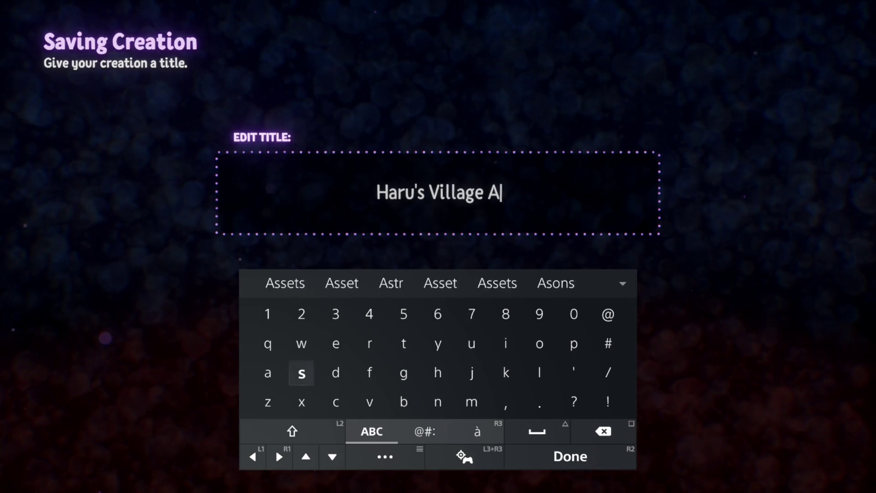
{"action": "type", "text": "ssets"}
{"action": "key", "text": "Return"}
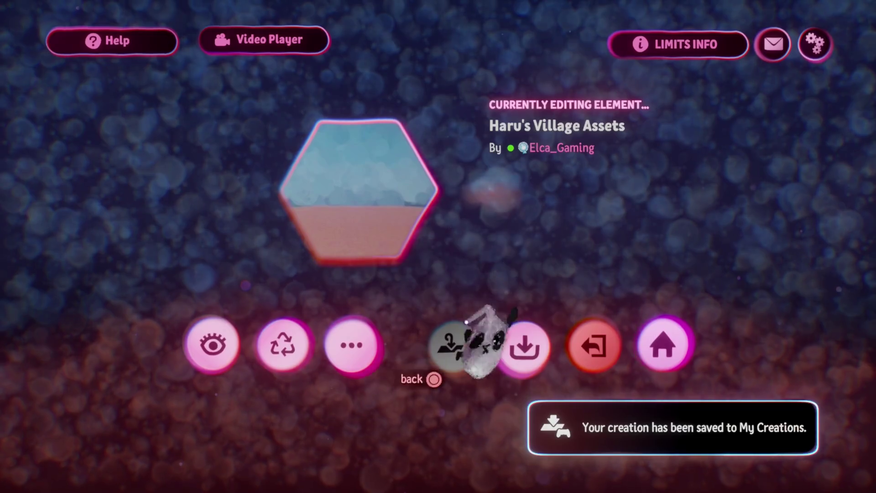
{"action": "left_click", "coordinate": [585, 337]}
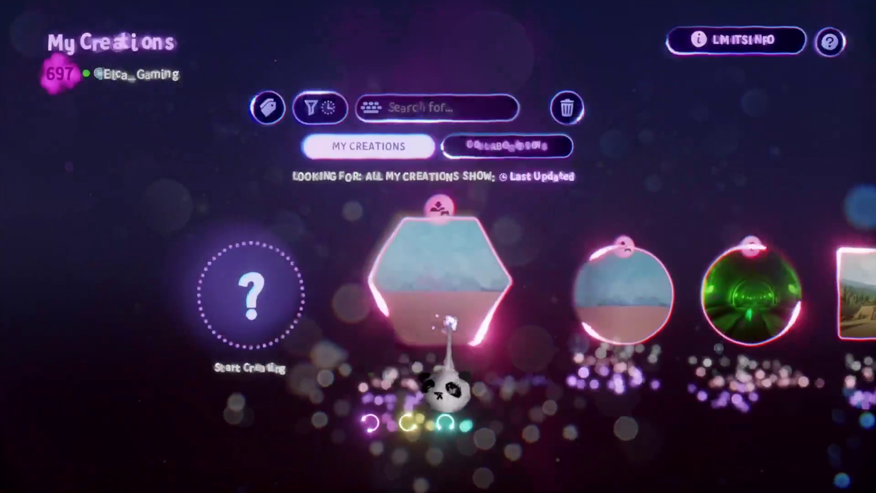
Open the Haru's Village creation from My Creations in edit mode
{"action": "left_click", "coordinate": [450, 323]}
{"action": "left_click", "coordinate": [401, 391]}
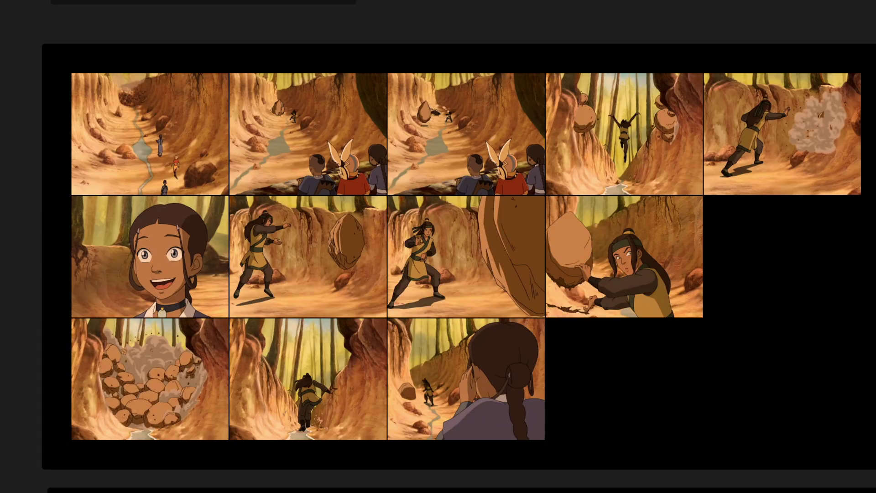
Exit the full-window image and pan the board over to the Opening group
{"action": "key", "text": "Escape"}
{"action": "scroll", "coordinate": [350, 190], "scroll_direction": "down", "scroll_amount": 2}
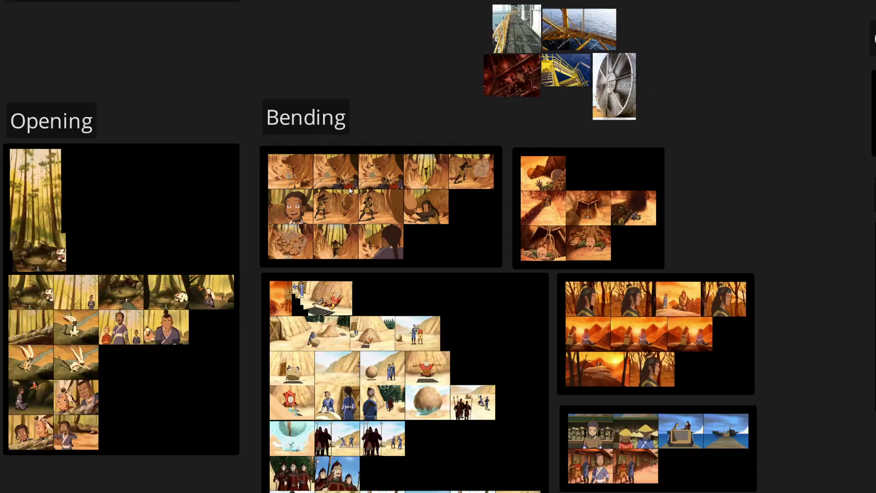
{"action": "scroll", "coordinate": [779, 344], "scroll_direction": "up", "scroll_amount": 5}
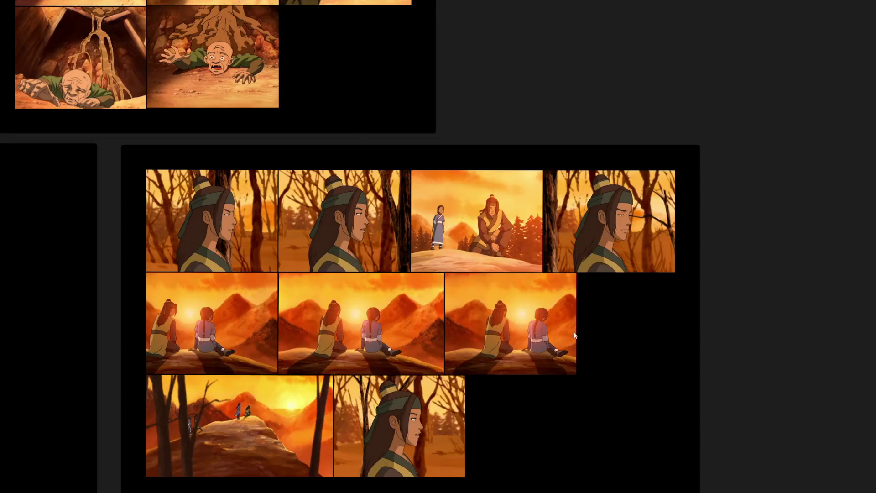
{"action": "scroll", "coordinate": [241, 251], "scroll_direction": "left", "scroll_amount": 5}
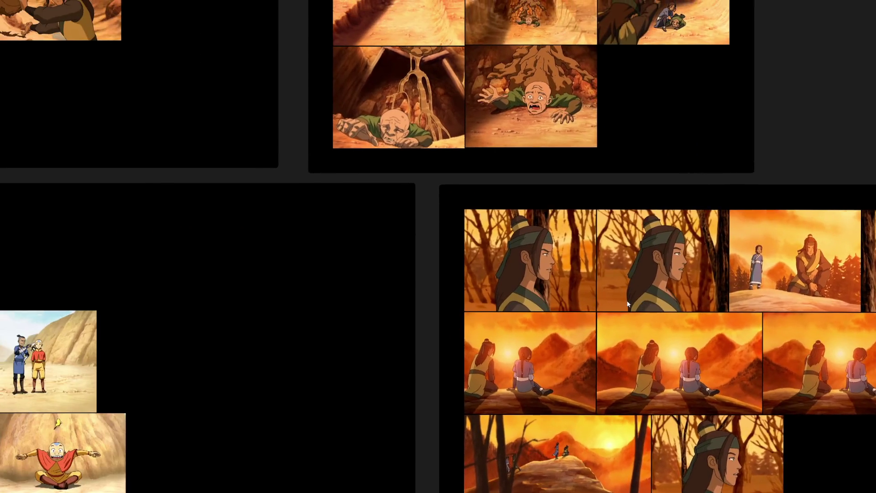
{"action": "scroll", "coordinate": [464, 261], "scroll_direction": "down", "scroll_amount": 3}
{"action": "mouse_move", "coordinate": [255, 186]}
{"action": "left_mouse_down"}
{"action": "mouse_move", "coordinate": [358, 314]}
{"action": "mouse_move", "coordinate": [678, 210]}
{"action": "left_mouse_up"}
{"action": "scroll", "coordinate": [271, 197], "scroll_direction": "up", "scroll_amount": 5}
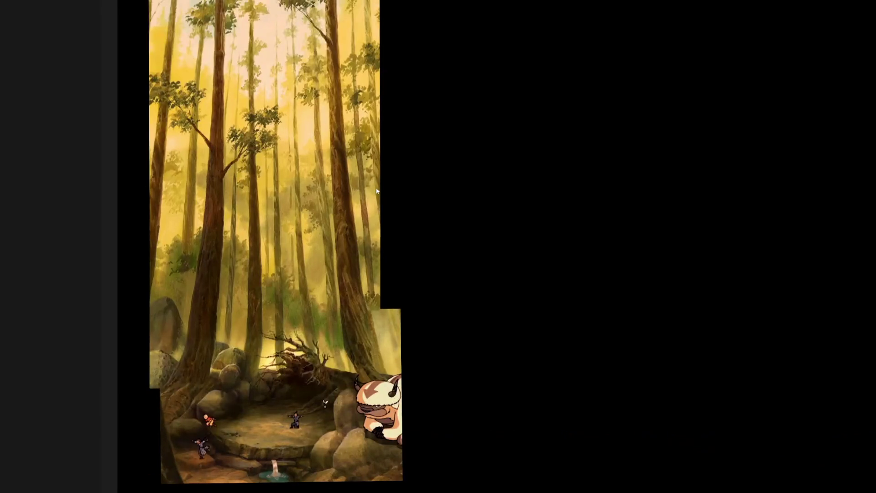
Zoom and pan across the Opening storyboard panels: the forest image, Momo, then Katara and Sokka
{"action": "mouse_move", "coordinate": [400, 246]}
{"action": "left_mouse_down"}
{"action": "mouse_move", "coordinate": [506, 171]}
{"action": "mouse_move", "coordinate": [479, 313]}
{"action": "mouse_move", "coordinate": [479, 405]}
{"action": "mouse_move", "coordinate": [428, 161]}
{"action": "left_mouse_up"}
{"action": "scroll", "coordinate": [460, 273], "scroll_direction": "down", "scroll_amount": 5}
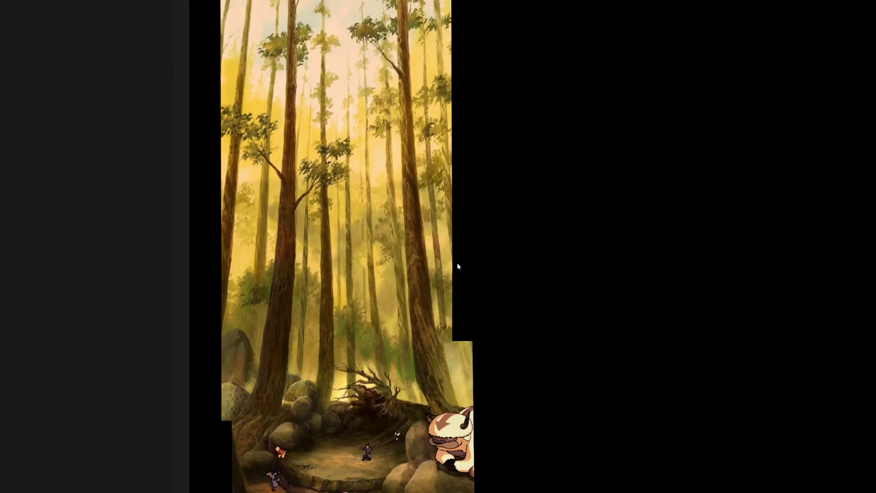
{"action": "scroll", "coordinate": [465, 350], "scroll_direction": "up", "scroll_amount": 5}
{"action": "left_click_drag", "start_coordinate": [457, 355], "coordinate": [472, 65]}
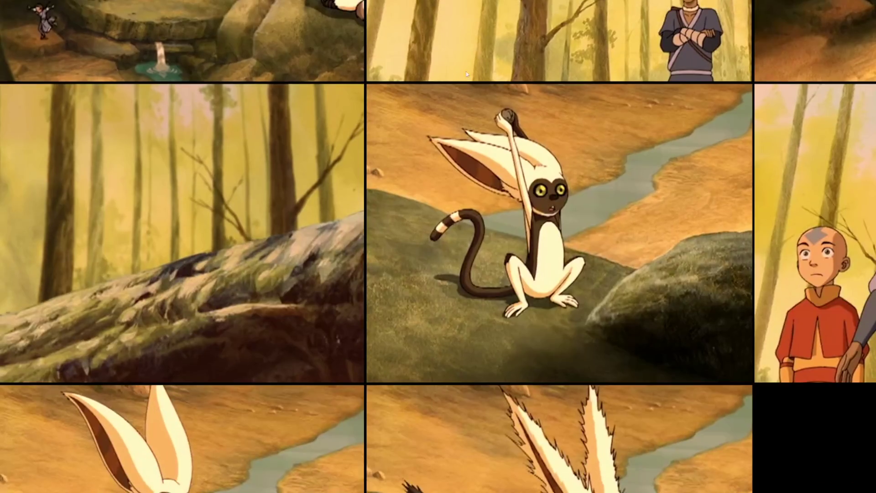
{"action": "scroll", "coordinate": [232, 255], "scroll_direction": "down", "scroll_amount": 3}
{"action": "left_click_drag", "start_coordinate": [233, 254], "coordinate": [59, 256]}
{"action": "scroll", "coordinate": [258, 339], "scroll_direction": "up", "scroll_amount": 5}
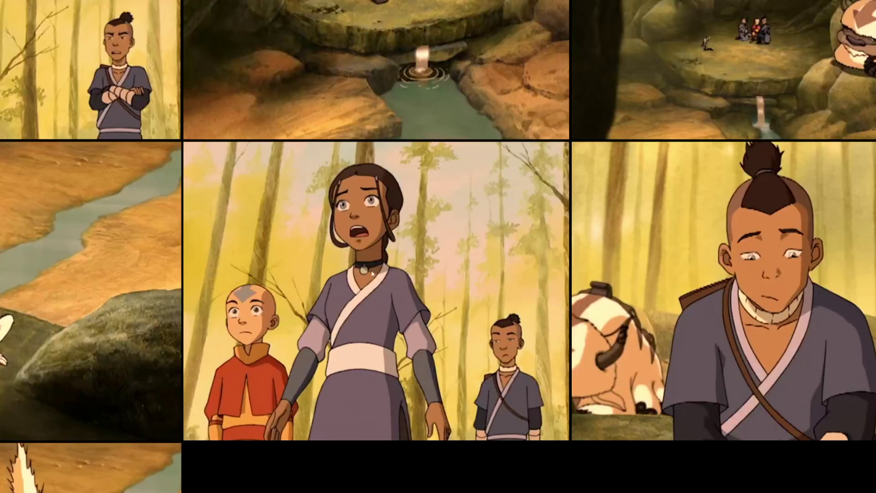
{"action": "scroll", "coordinate": [484, 178], "scroll_direction": "down", "scroll_amount": 1}
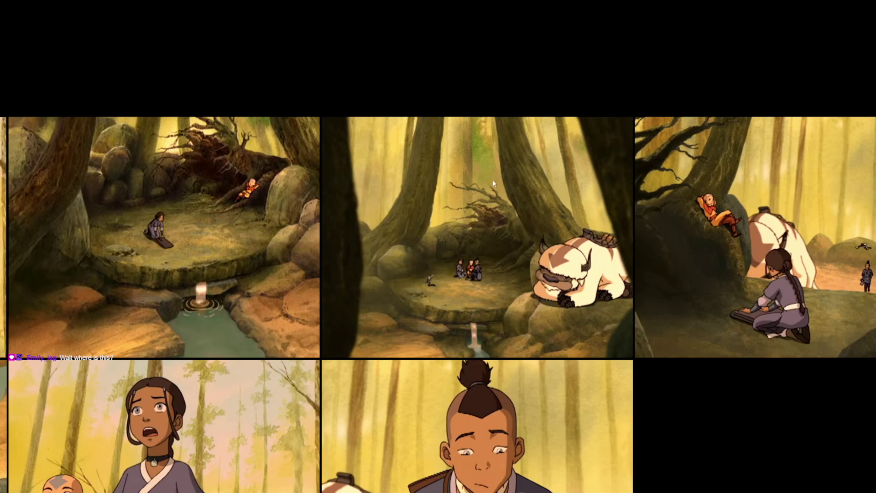
{"action": "scroll", "coordinate": [491, 182], "scroll_direction": "up", "scroll_amount": 3}
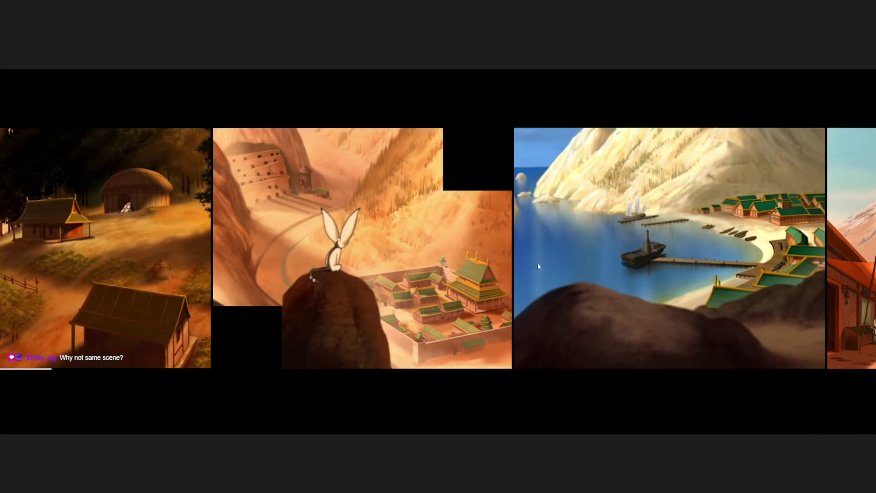
Pan and zoom along the village strip between the harbour, town and Katara images
{"action": "left_click_drag", "start_coordinate": [603, 265], "coordinate": [311, 264]}
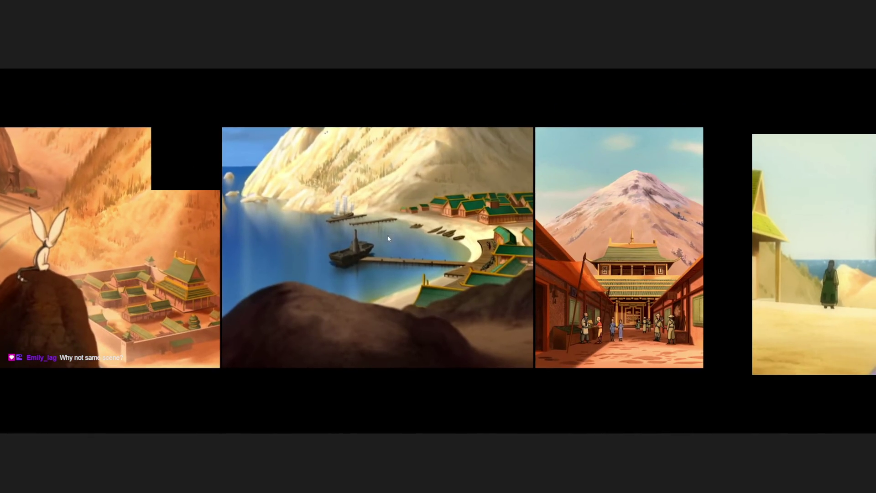
{"action": "scroll", "coordinate": [384, 239], "scroll_direction": "up", "scroll_amount": 3}
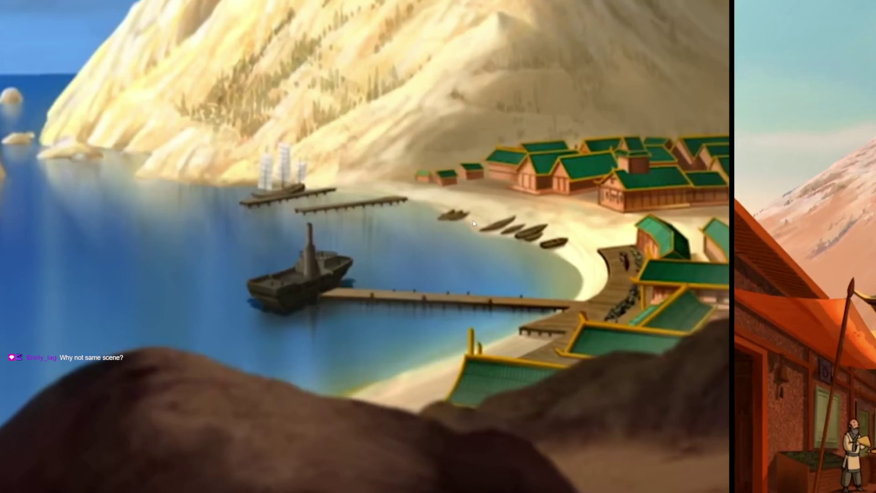
{"action": "scroll", "coordinate": [398, 223], "scroll_direction": "down", "scroll_amount": 2}
{"action": "scroll", "coordinate": [379, 225], "scroll_direction": "up", "scroll_amount": 3}
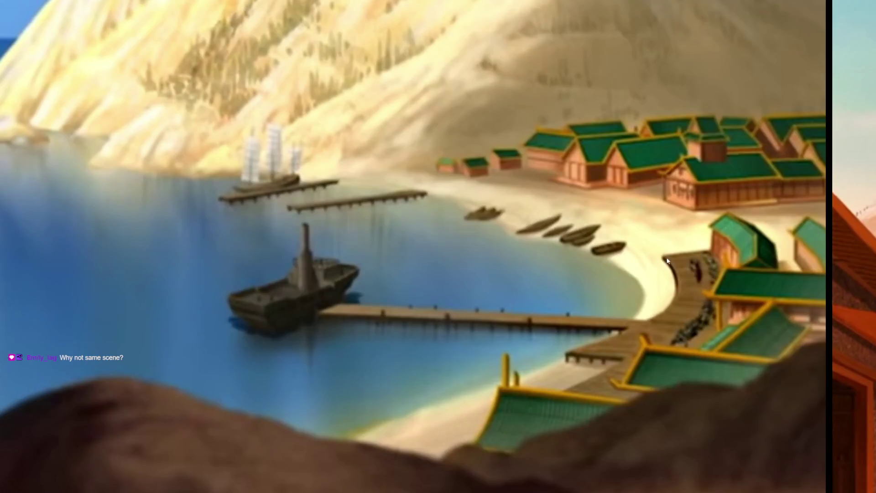
{"action": "scroll", "coordinate": [630, 290], "scroll_direction": "down", "scroll_amount": 3}
{"action": "left_click_drag", "start_coordinate": [630, 290], "coordinate": [460, 260]}
{"action": "scroll", "coordinate": [458, 260], "scroll_direction": "down", "scroll_amount": 5}
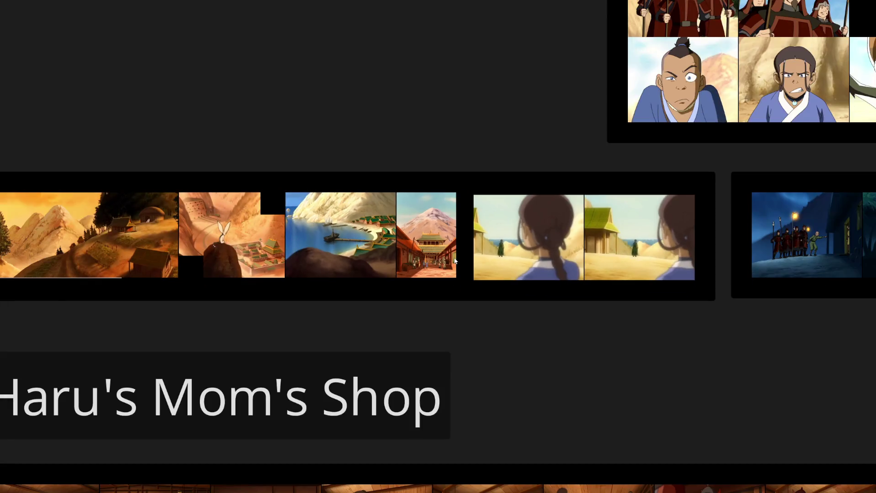
{"action": "scroll", "coordinate": [620, 244], "scroll_direction": "up", "scroll_amount": 3}
{"action": "scroll", "coordinate": [178, 259], "scroll_direction": "up", "scroll_amount": 4}
{"action": "left_click_drag", "start_coordinate": [178, 260], "coordinate": [566, 234]}
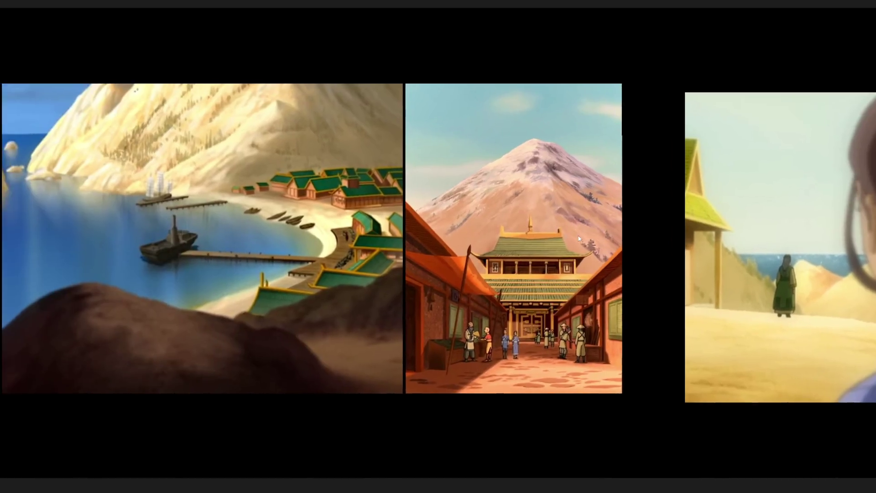
{"action": "scroll", "coordinate": [354, 241], "scroll_direction": "up", "scroll_amount": 5}
{"action": "scroll", "coordinate": [353, 245], "scroll_direction": "down", "scroll_amount": 3}
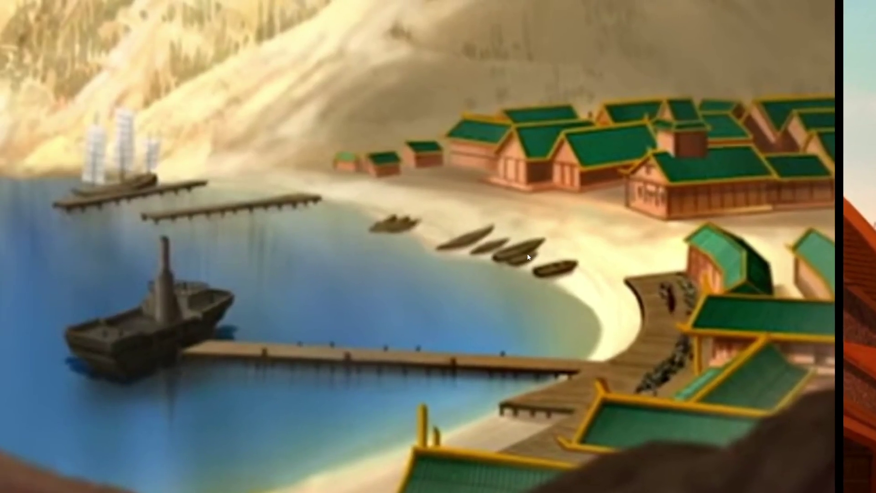
{"action": "scroll", "coordinate": [527, 251], "scroll_direction": "down", "scroll_amount": 3}
{"action": "scroll", "coordinate": [565, 236], "scroll_direction": "down", "scroll_amount": 3}
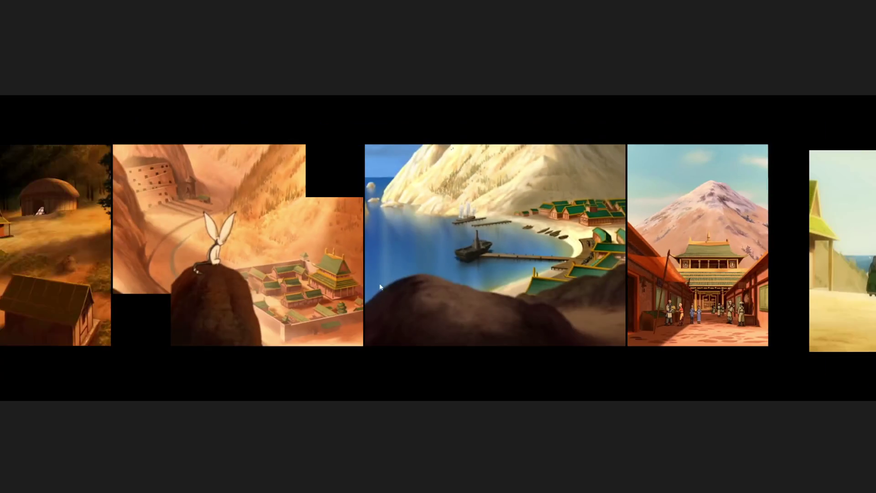
Compare the Momo canyon image and the harbour image up close
{"action": "left_click_drag", "start_coordinate": [165, 209], "coordinate": [351, 208]}
{"action": "scroll", "coordinate": [351, 208], "scroll_direction": "up", "scroll_amount": 5}
{"action": "mouse_move", "coordinate": [464, 223]}
{"action": "left_mouse_down"}
{"action": "mouse_move", "coordinate": [70, 215]}
{"action": "mouse_move", "coordinate": [563, 212]}
{"action": "left_mouse_up"}
{"action": "scroll", "coordinate": [321, 136], "scroll_direction": "up", "scroll_amount": 2}
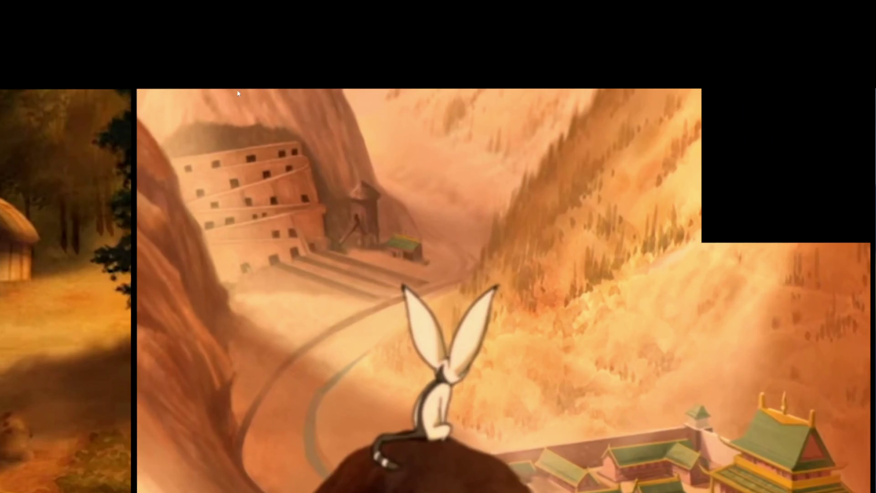
{"action": "scroll", "coordinate": [303, 220], "scroll_direction": "down", "scroll_amount": 2}
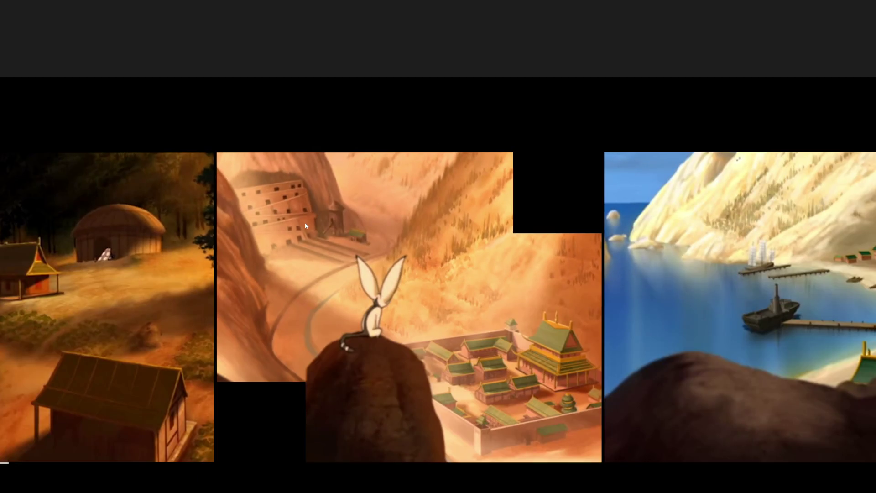
{"action": "scroll", "coordinate": [305, 223], "scroll_direction": "down", "scroll_amount": 1}
{"action": "mouse_move", "coordinate": [509, 284]}
{"action": "left_mouse_down"}
{"action": "mouse_move", "coordinate": [414, 271]}
{"action": "mouse_move", "coordinate": [381, 249]}
{"action": "mouse_move", "coordinate": [451, 224]}
{"action": "mouse_move", "coordinate": [163, 239]}
{"action": "left_mouse_up"}
{"action": "scroll", "coordinate": [357, 245], "scroll_direction": "up", "scroll_amount": 3}
{"action": "scroll", "coordinate": [357, 245], "scroll_direction": "up", "scroll_amount": 1}
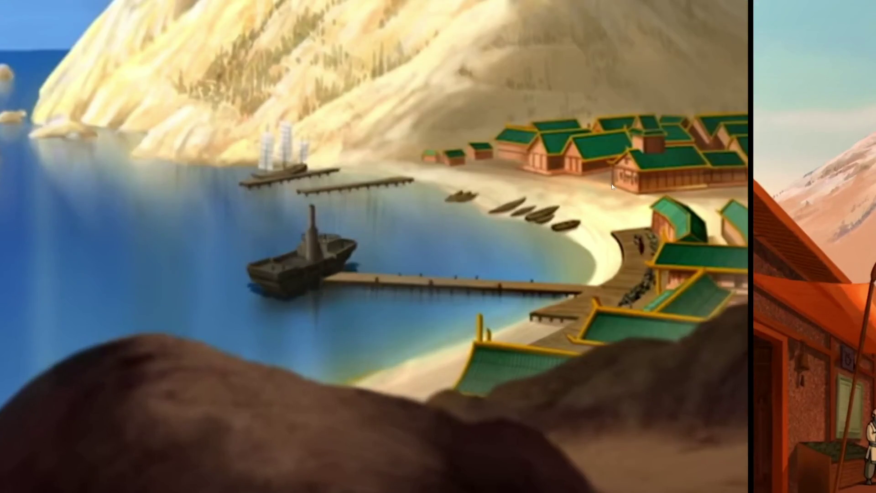
{"action": "scroll", "coordinate": [593, 201], "scroll_direction": "down", "scroll_amount": 3}
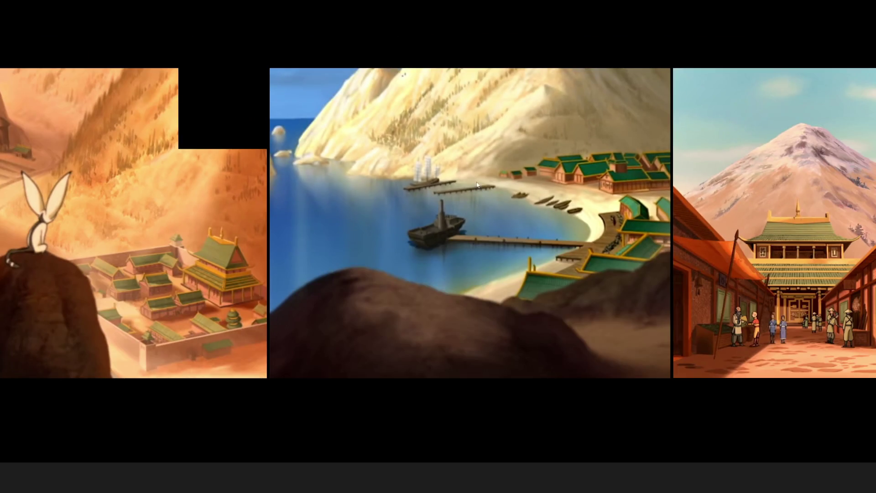
{"action": "scroll", "coordinate": [477, 199], "scroll_direction": "up", "scroll_amount": 5}
{"action": "scroll", "coordinate": [431, 168], "scroll_direction": "down", "scroll_amount": 4}
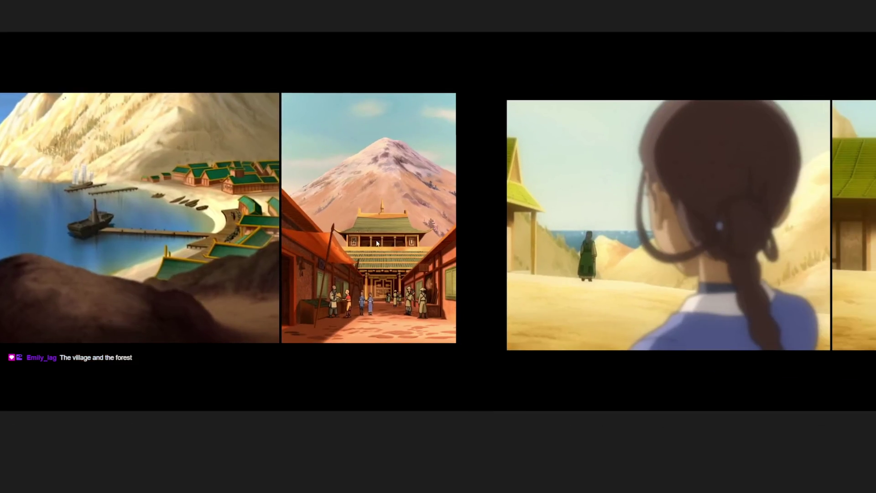
{"action": "scroll", "coordinate": [388, 256], "scroll_direction": "up", "scroll_amount": 5}
{"action": "scroll", "coordinate": [390, 259], "scroll_direction": "down", "scroll_amount": 4}
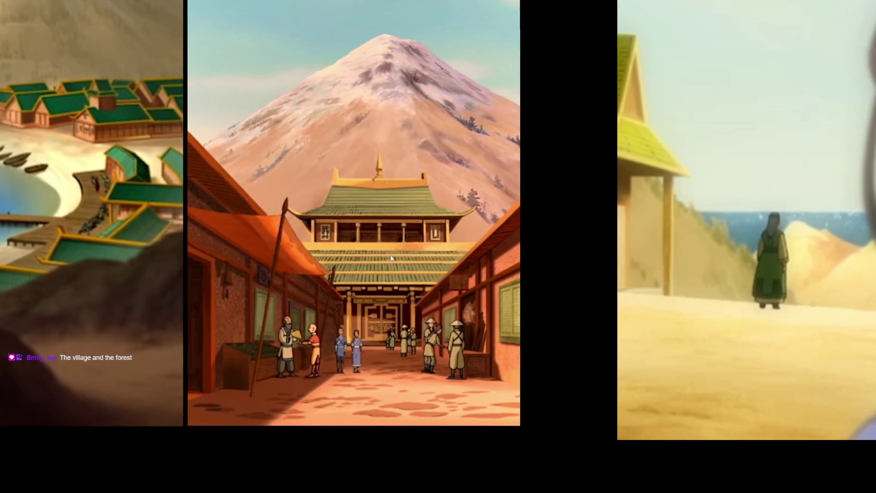
{"action": "scroll", "coordinate": [391, 259], "scroll_direction": "down", "scroll_amount": 3}
Zoom in on the market street painting, framing the temple below the snowy mountain peak
{"action": "left_click_drag", "start_coordinate": [390, 259], "coordinate": [454, 257]}
{"action": "scroll", "coordinate": [458, 258], "scroll_direction": "up", "scroll_amount": 4}
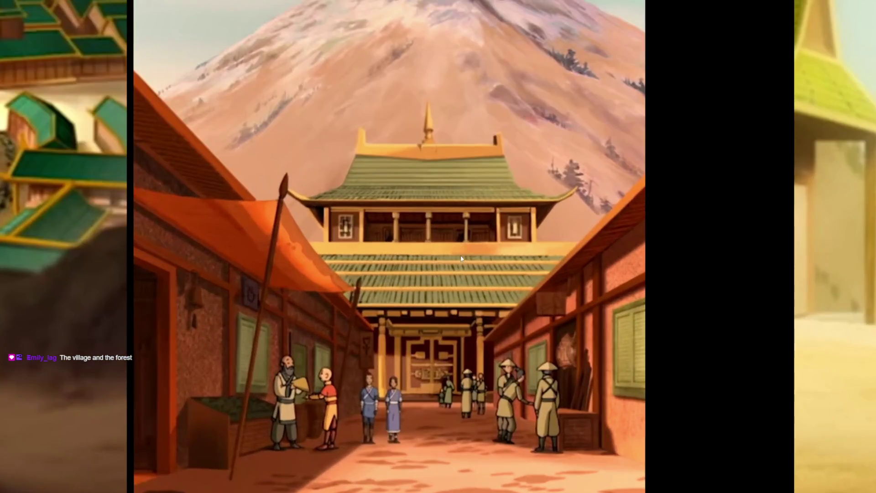
{"action": "scroll", "coordinate": [460, 258], "scroll_direction": "down", "scroll_amount": 5}
{"action": "scroll", "coordinate": [461, 260], "scroll_direction": "up", "scroll_amount": 4}
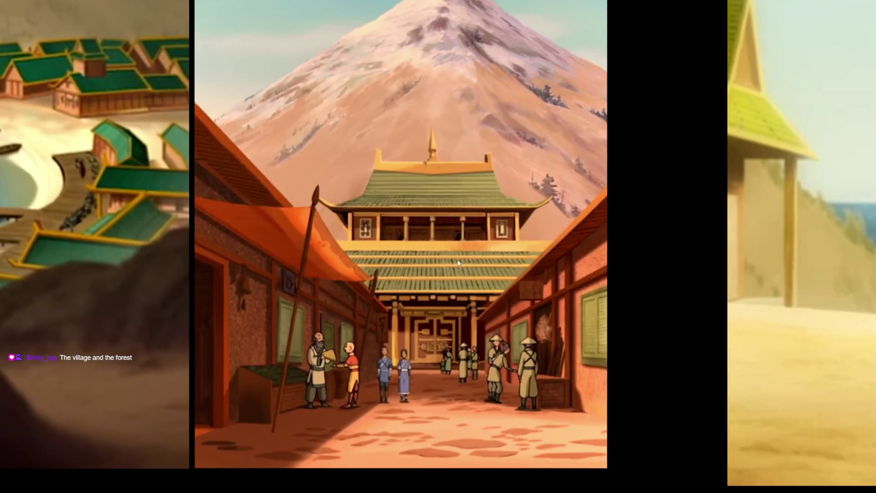
{"action": "scroll", "coordinate": [424, 320], "scroll_direction": "up", "scroll_amount": 1}
{"action": "mouse_move", "coordinate": [466, 167]}
{"action": "left_mouse_down"}
{"action": "mouse_move", "coordinate": [472, 353]}
{"action": "mouse_move", "coordinate": [425, 219]}
{"action": "left_mouse_up"}
{"action": "scroll", "coordinate": [441, 204], "scroll_direction": "down", "scroll_amount": 3}
{"action": "scroll", "coordinate": [421, 224], "scroll_direction": "up", "scroll_amount": 3}
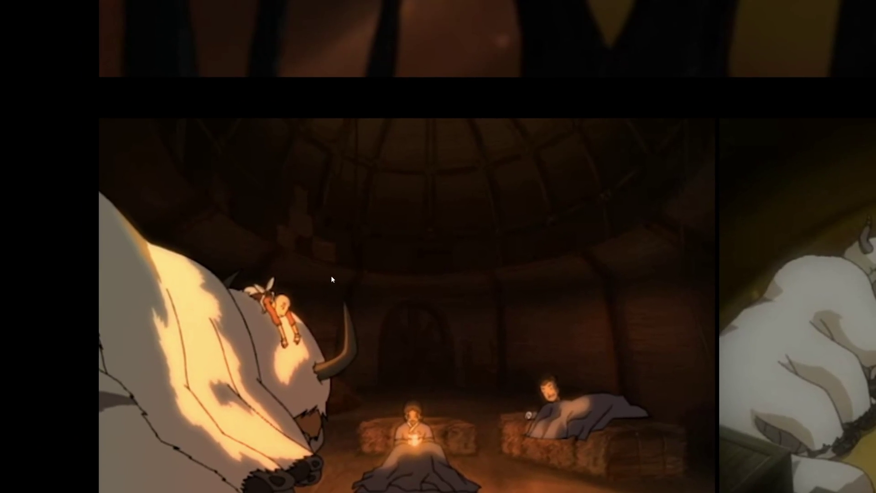
Frame the boat and straw-hat group, then pan back to centre the canyon painting with the creature on the rock
{"action": "scroll", "coordinate": [480, 308], "scroll_direction": "down", "scroll_amount": 10}
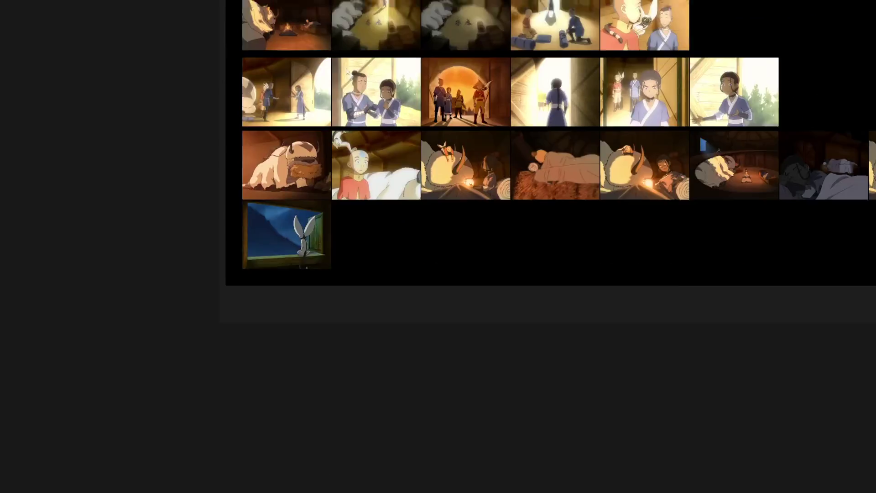
{"action": "scroll", "coordinate": [565, 190], "scroll_direction": "up", "scroll_amount": 8}
{"action": "left_click", "coordinate": [400, 221]}
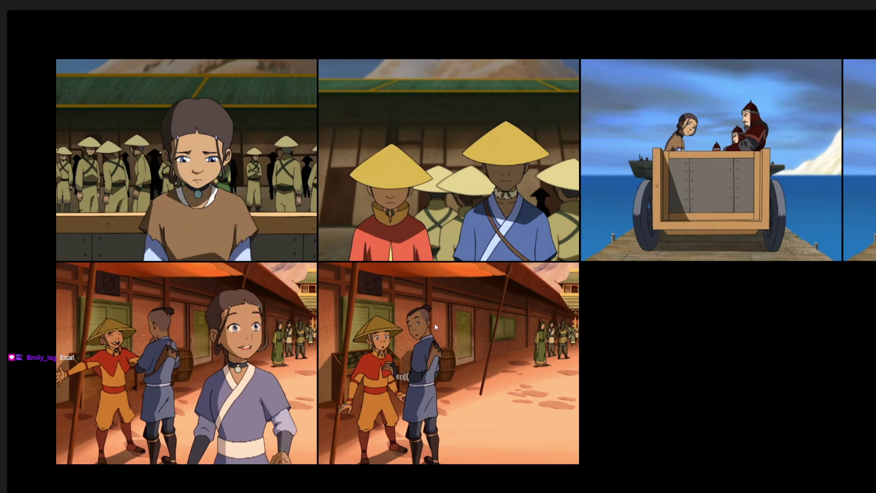
{"action": "scroll", "coordinate": [434, 323], "scroll_direction": "down", "scroll_amount": 5}
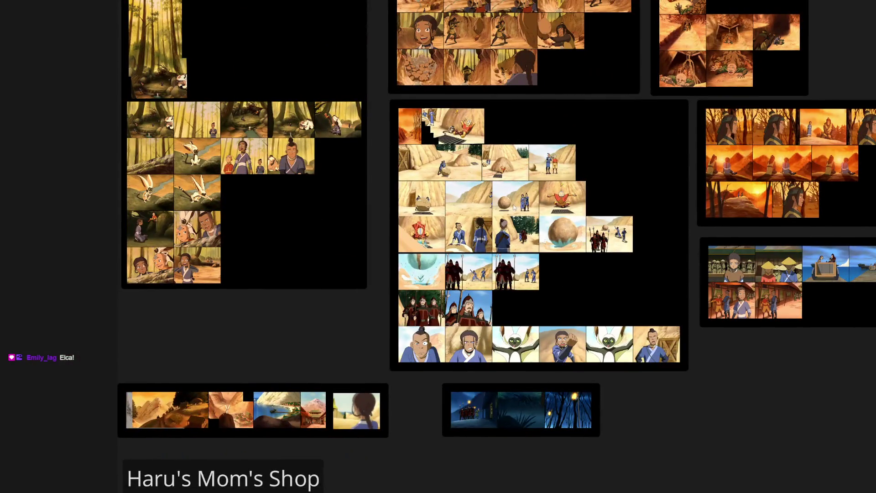
{"action": "mouse_move", "coordinate": [526, 126]}
{"action": "left_mouse_down"}
{"action": "mouse_move", "coordinate": [383, 355]}
{"action": "mouse_move", "coordinate": [625, 284]}
{"action": "mouse_move", "coordinate": [579, 93]}
{"action": "mouse_move", "coordinate": [588, 50]}
{"action": "left_mouse_up"}
{"action": "scroll", "coordinate": [263, 232], "scroll_direction": "up", "scroll_amount": 5}
{"action": "scroll", "coordinate": [467, 202], "scroll_direction": "up", "scroll_amount": 3}
{"action": "left_click_drag", "start_coordinate": [237, 271], "coordinate": [621, 203]}
{"action": "left_click_drag", "start_coordinate": [420, 172], "coordinate": [561, 269]}
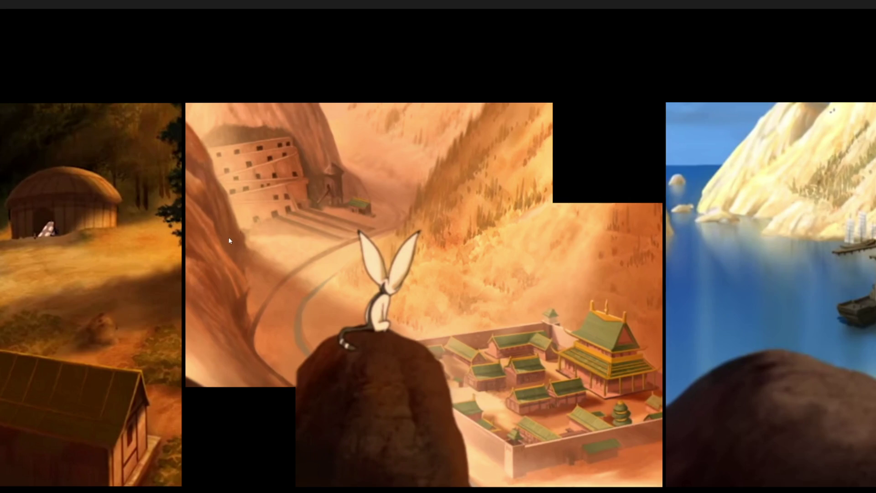
{"action": "scroll", "coordinate": [334, 185], "scroll_direction": "up", "scroll_amount": 5}
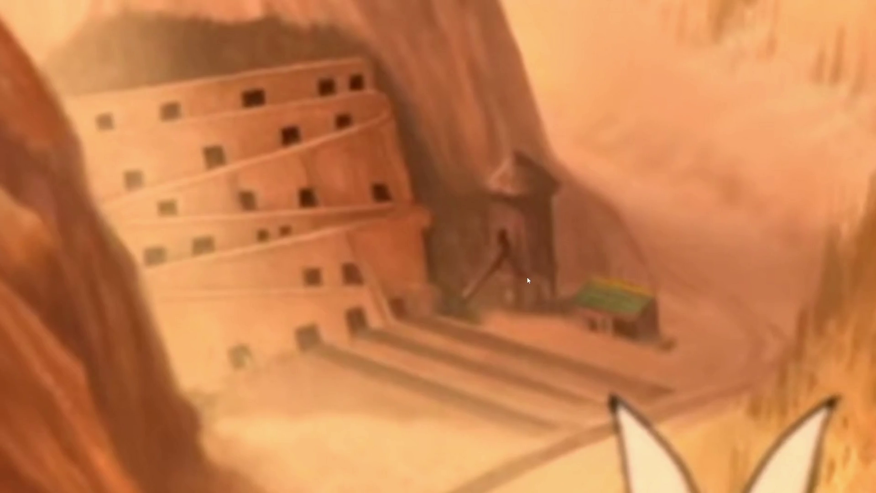
{"action": "scroll", "coordinate": [517, 287], "scroll_direction": "down", "scroll_amount": 5}
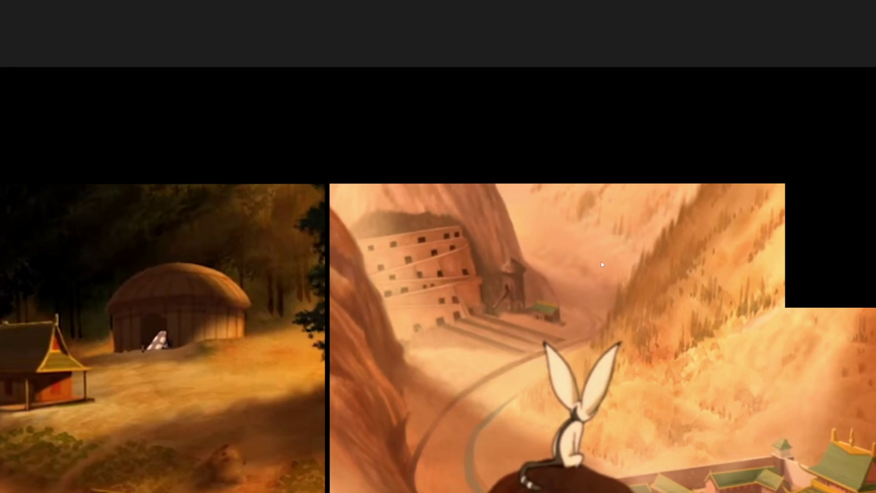
{"action": "mouse_move", "coordinate": [691, 308]}
{"action": "left_mouse_down"}
{"action": "mouse_move", "coordinate": [277, 264]}
{"action": "mouse_move", "coordinate": [302, 314]}
{"action": "mouse_move", "coordinate": [406, 251]}
{"action": "left_mouse_up"}
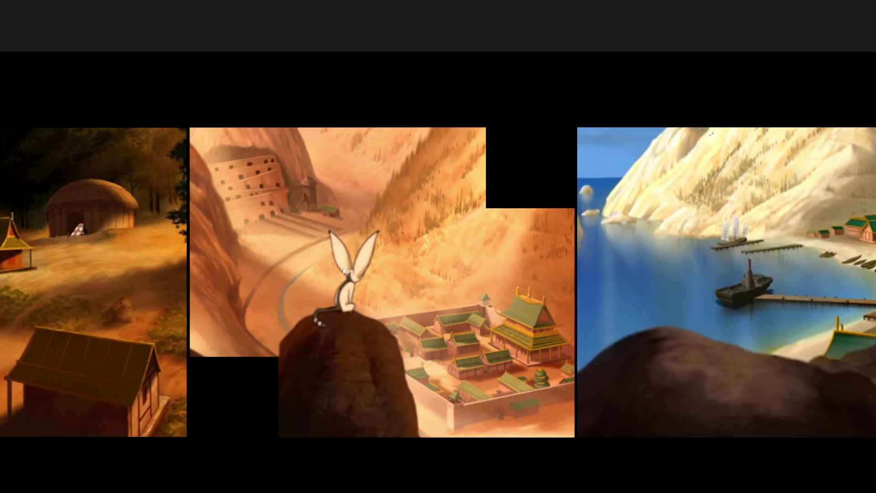
{"action": "left_click_drag", "start_coordinate": [330, 234], "coordinate": [452, 208]}
{"action": "scroll", "coordinate": [491, 177], "scroll_direction": "up", "scroll_amount": 4}
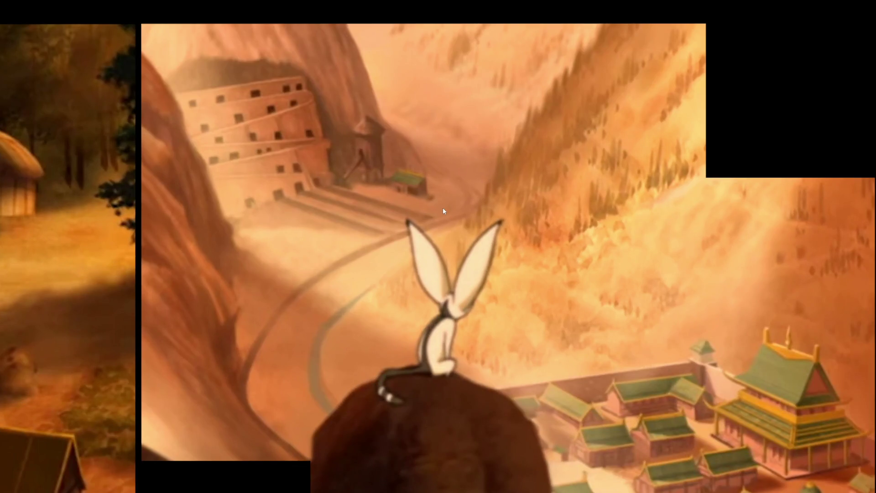
{"action": "scroll", "coordinate": [443, 210], "scroll_direction": "down", "scroll_amount": 3}
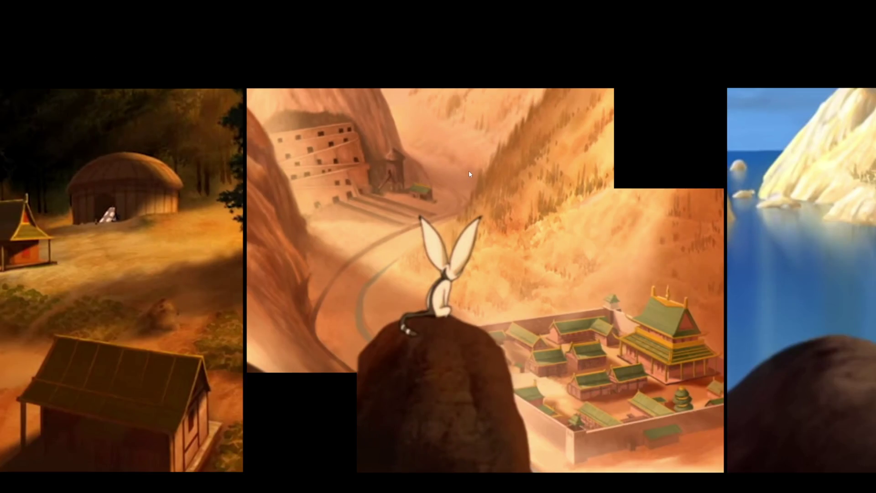
{"action": "scroll", "coordinate": [443, 210], "scroll_direction": "up", "scroll_amount": 2}
{"action": "scroll", "coordinate": [440, 208], "scroll_direction": "up", "scroll_amount": 4}
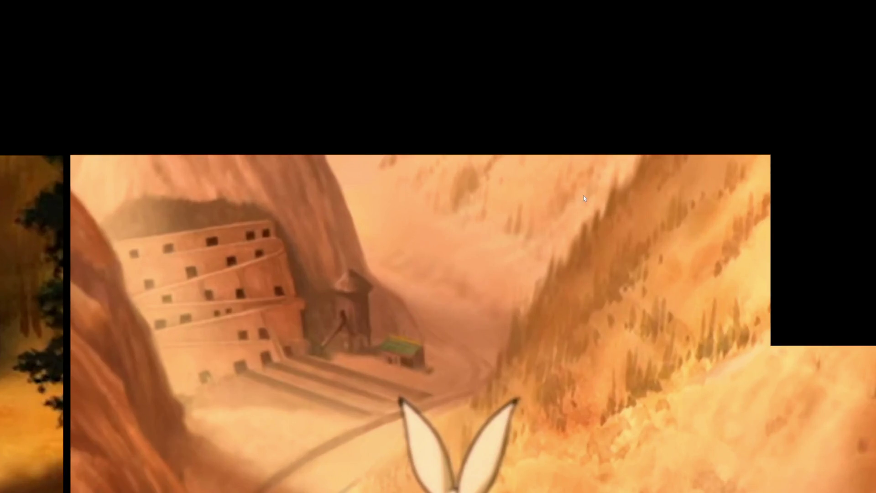
{"action": "scroll", "coordinate": [583, 194], "scroll_direction": "up", "scroll_amount": 4}
{"action": "scroll", "coordinate": [318, 398], "scroll_direction": "down", "scroll_amount": 3}
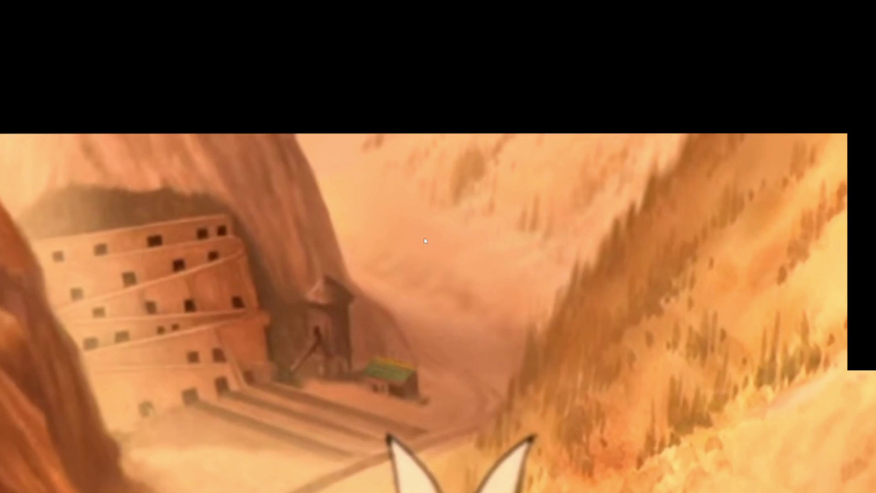
{"action": "scroll", "coordinate": [365, 269], "scroll_direction": "down", "scroll_amount": 5}
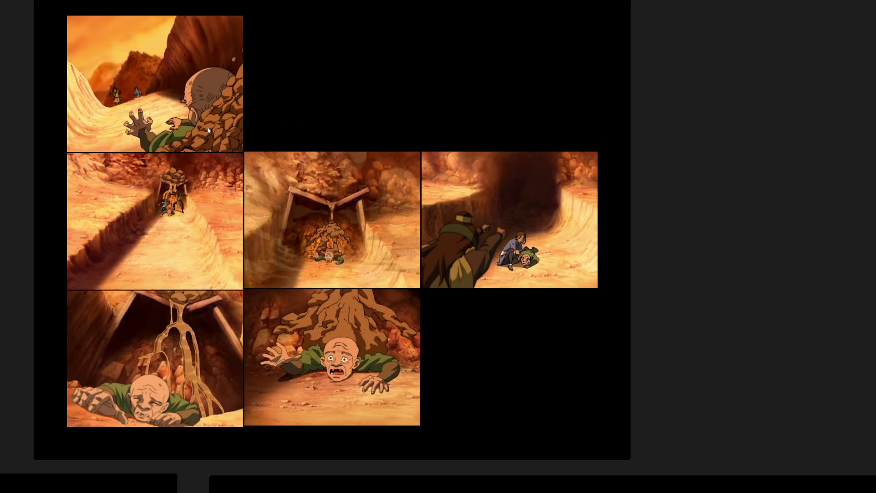
Zoom out to the board overview above the Haru's Mom's Shop label
{"action": "scroll", "coordinate": [166, 62], "scroll_direction": "up", "scroll_amount": 2}
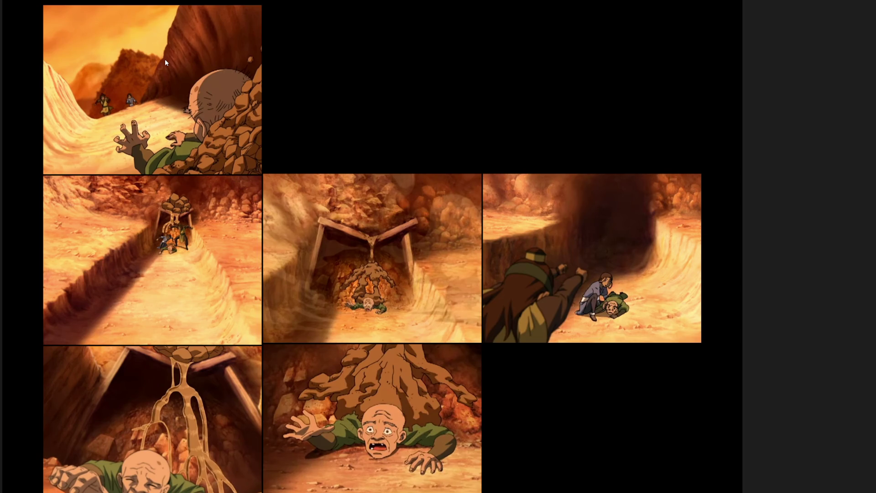
{"action": "scroll", "coordinate": [187, 78], "scroll_direction": "up", "scroll_amount": 3}
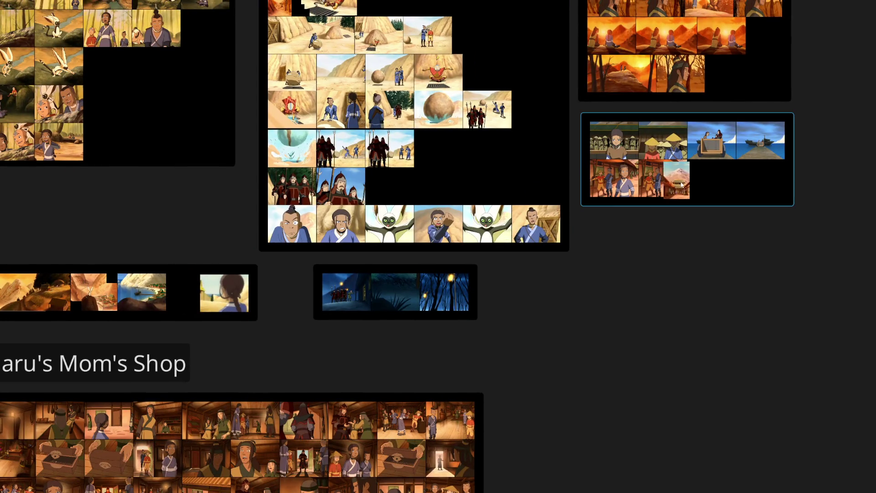
Move the harbour image into the straw-hat group and slide the braided-girl image beside the others
{"action": "left_click_drag", "start_coordinate": [137, 297], "coordinate": [746, 185]}
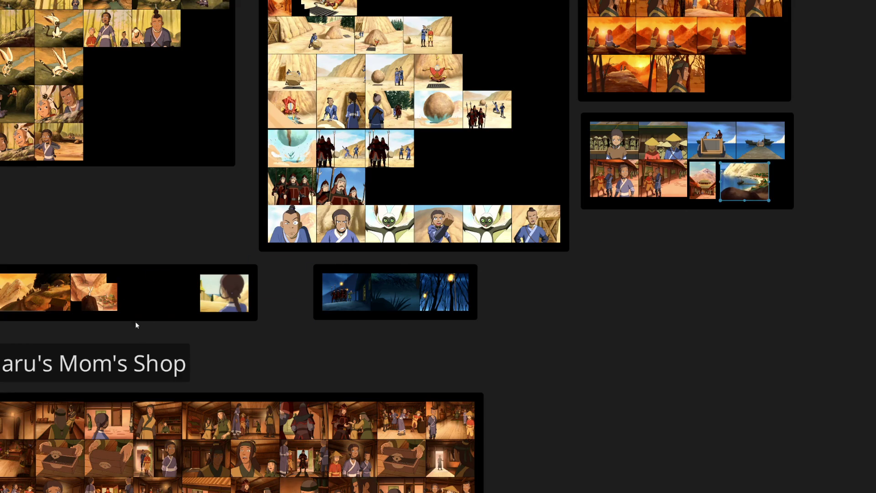
{"action": "double_click", "coordinate": [128, 303]}
{"action": "left_click_drag", "start_coordinate": [728, 267], "coordinate": [492, 265]}
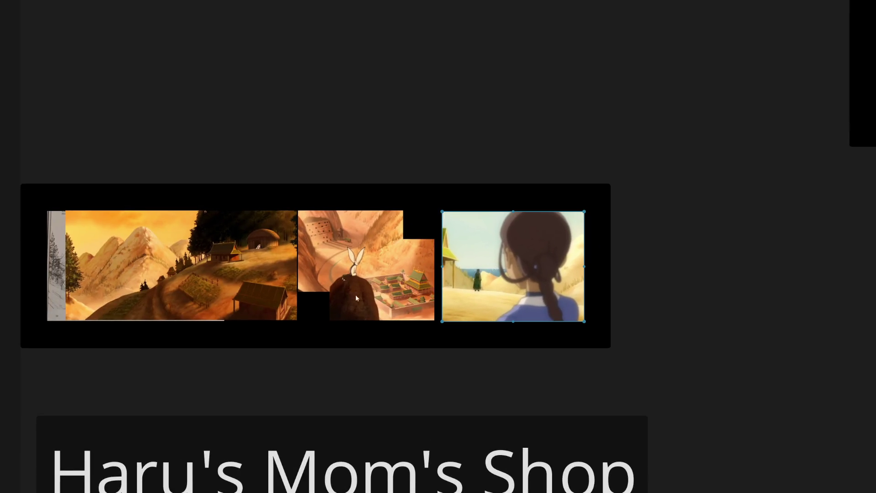
{"action": "scroll", "coordinate": [365, 301], "scroll_direction": "up", "scroll_amount": 5}
{"action": "scroll", "coordinate": [586, 327], "scroll_direction": "up", "scroll_amount": 3}
{"action": "scroll", "coordinate": [593, 313], "scroll_direction": "down", "scroll_amount": 3}
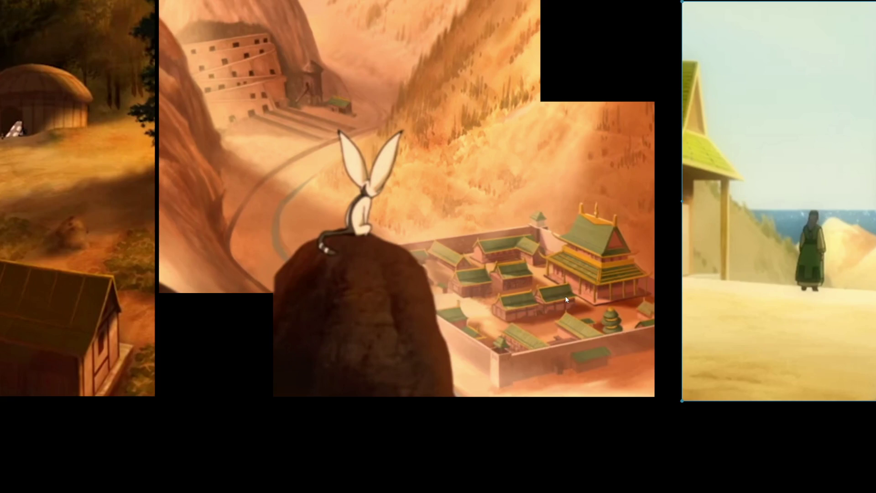
{"action": "scroll", "coordinate": [564, 300], "scroll_direction": "up", "scroll_amount": 5}
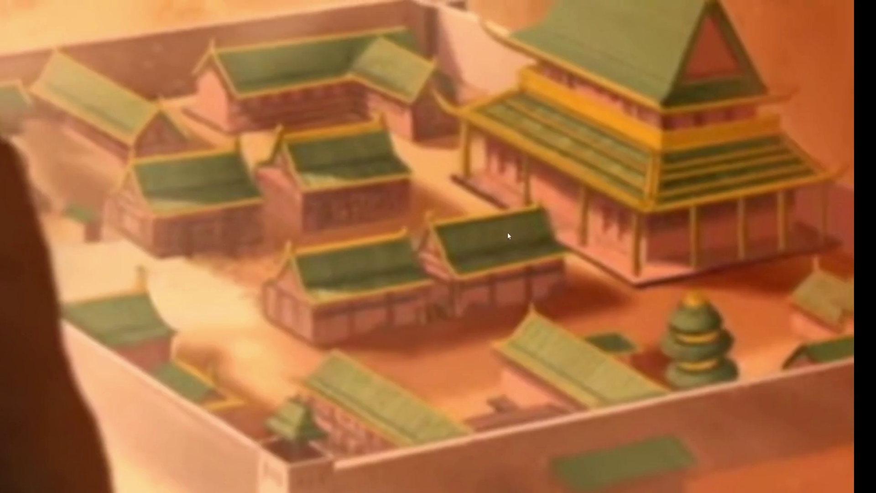
{"action": "left_click_drag", "start_coordinate": [507, 236], "coordinate": [462, 281]}
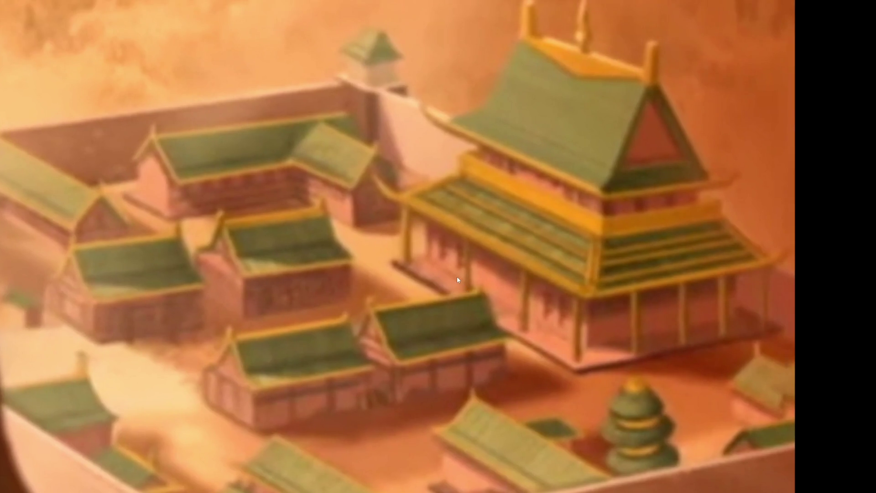
{"action": "scroll", "coordinate": [403, 242], "scroll_direction": "down", "scroll_amount": 5}
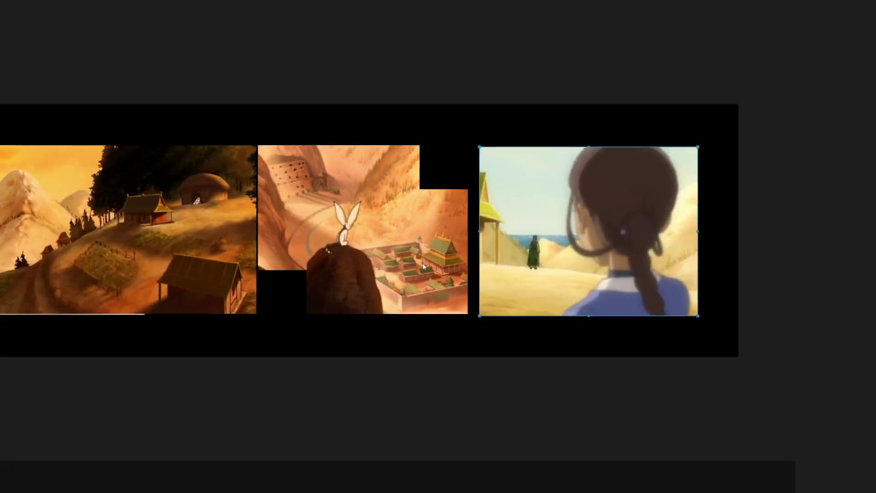
{"action": "scroll", "coordinate": [411, 256], "scroll_direction": "up", "scroll_amount": 3}
{"action": "scroll", "coordinate": [415, 262], "scroll_direction": "down", "scroll_amount": 4}
{"action": "scroll", "coordinate": [415, 262], "scroll_direction": "down", "scroll_amount": 3}
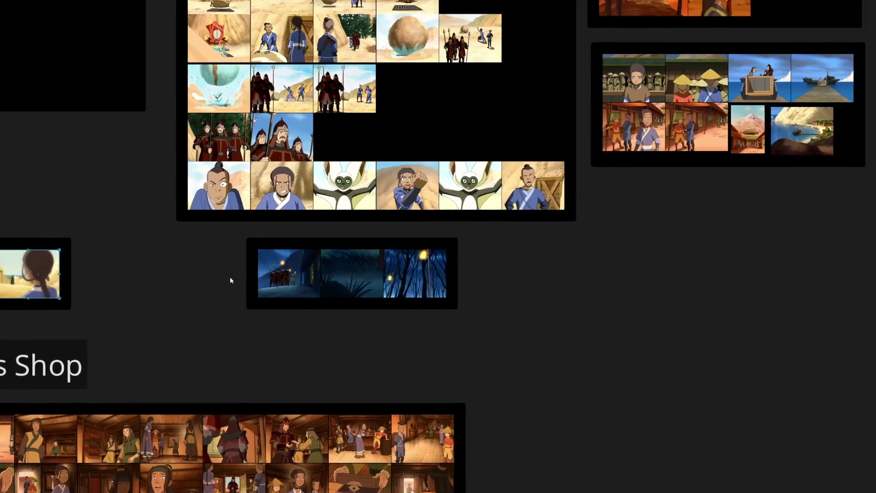
{"action": "scroll", "coordinate": [280, 267], "scroll_direction": "up", "scroll_amount": 2}
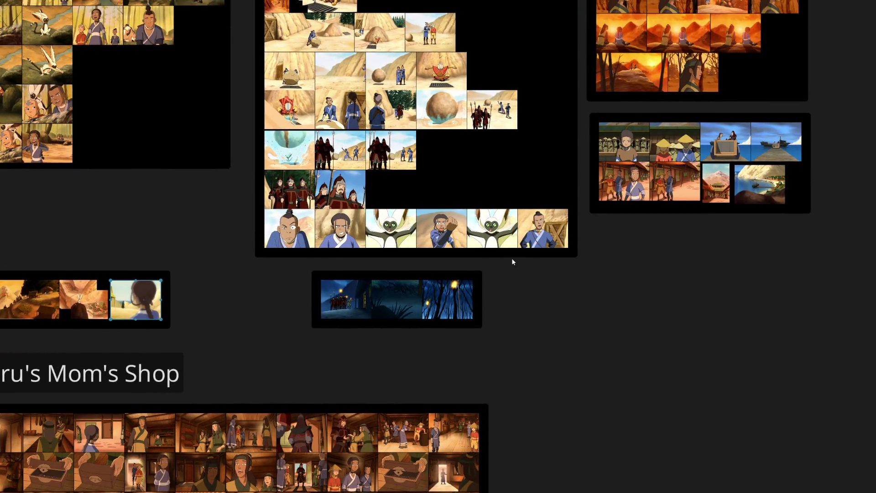
Survey the Shop, Barn, sand-scene and Aang boulder groups, then shift the harbour shot down-right within its group
{"action": "mouse_move", "coordinate": [367, 332]}
{"action": "left_mouse_down"}
{"action": "mouse_move", "coordinate": [398, 309]}
{"action": "mouse_move", "coordinate": [517, 92]}
{"action": "mouse_move", "coordinate": [511, 61]}
{"action": "left_mouse_up"}
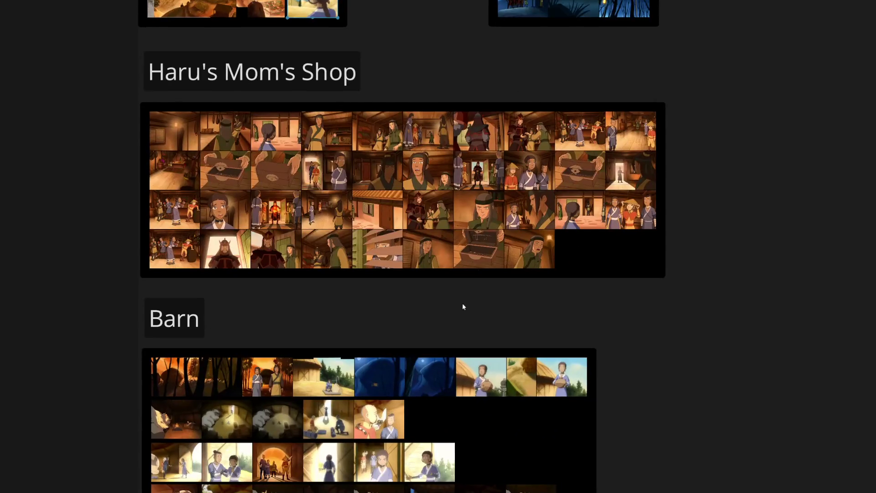
{"action": "left_click_drag", "start_coordinate": [463, 303], "coordinate": [389, 53]}
{"action": "scroll", "coordinate": [389, 53], "scroll_direction": "down", "scroll_amount": 1}
{"action": "scroll", "coordinate": [419, 176], "scroll_direction": "up", "scroll_amount": 1}
{"action": "scroll", "coordinate": [227, 358], "scroll_direction": "up", "scroll_amount": 2}
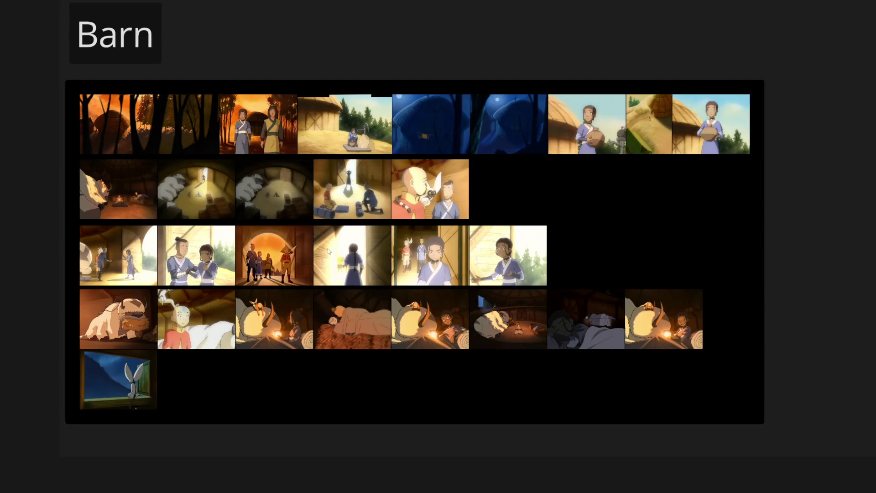
{"action": "scroll", "coordinate": [322, 262], "scroll_direction": "down", "scroll_amount": 1}
{"action": "mouse_move", "coordinate": [309, 336]}
{"action": "left_mouse_down"}
{"action": "mouse_move", "coordinate": [319, 190]}
{"action": "mouse_move", "coordinate": [362, 325]}
{"action": "left_mouse_up"}
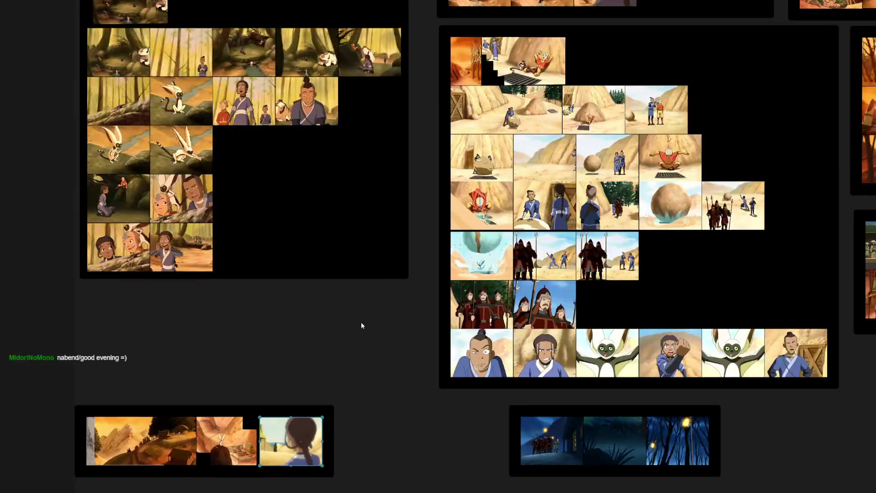
{"action": "scroll", "coordinate": [411, 283], "scroll_direction": "down", "scroll_amount": 1}
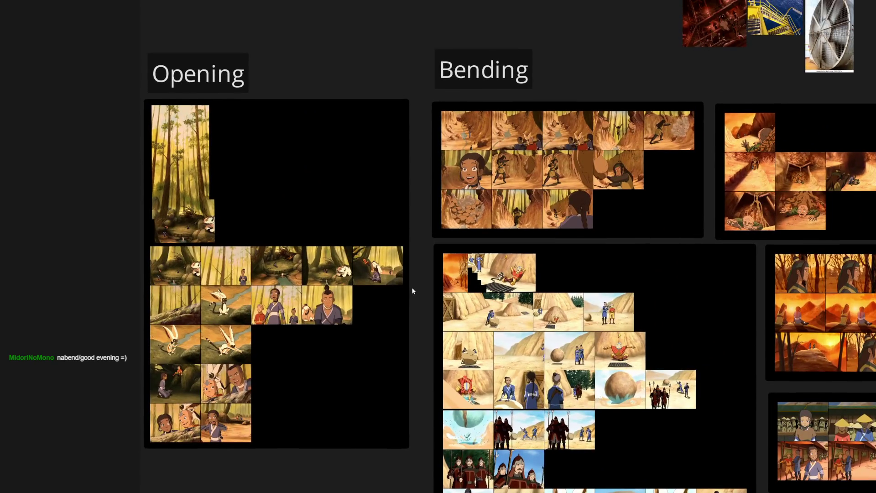
{"action": "left_click_drag", "start_coordinate": [412, 289], "coordinate": [123, 194]}
{"action": "scroll", "coordinate": [638, 361], "scroll_direction": "up", "scroll_amount": 2}
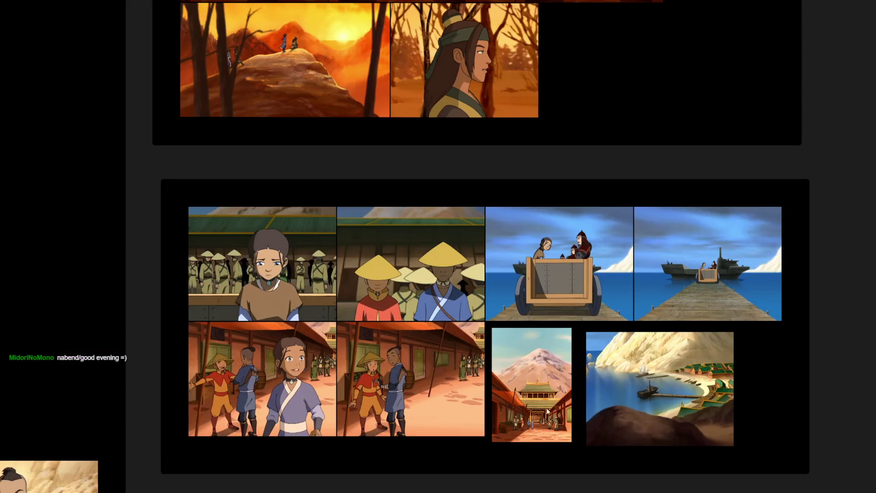
{"action": "scroll", "coordinate": [639, 360], "scroll_direction": "up", "scroll_amount": 1}
{"action": "scroll", "coordinate": [521, 328], "scroll_direction": "down", "scroll_amount": 3}
{"action": "left_click_drag", "start_coordinate": [522, 328], "coordinate": [453, 183]}
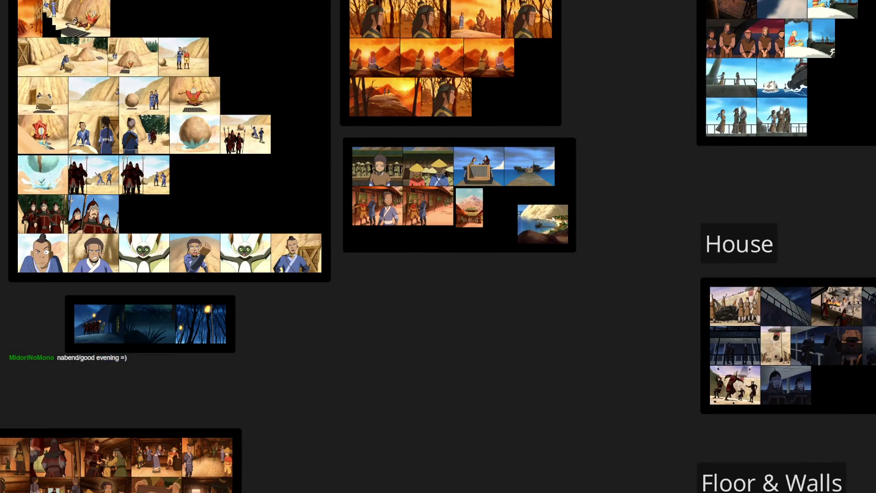
{"action": "scroll", "coordinate": [448, 278], "scroll_direction": "down", "scroll_amount": 2}
{"action": "scroll", "coordinate": [414, 291], "scroll_direction": "left", "scroll_amount": 6}
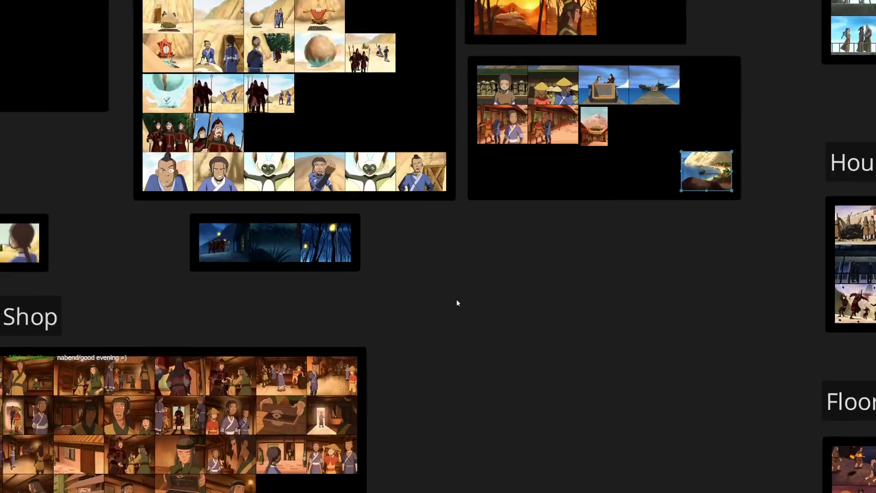
{"action": "scroll", "coordinate": [264, 313], "scroll_direction": "right", "scroll_amount": 1}
Place the canyon painting in the harbour group beside the mountain image
{"action": "left_click_drag", "start_coordinate": [849, 260], "coordinate": [785, 219]}
{"action": "scroll", "coordinate": [785, 219], "scroll_direction": "up", "scroll_amount": 5}
{"action": "scroll", "coordinate": [691, 233], "scroll_direction": "up", "scroll_amount": 5}
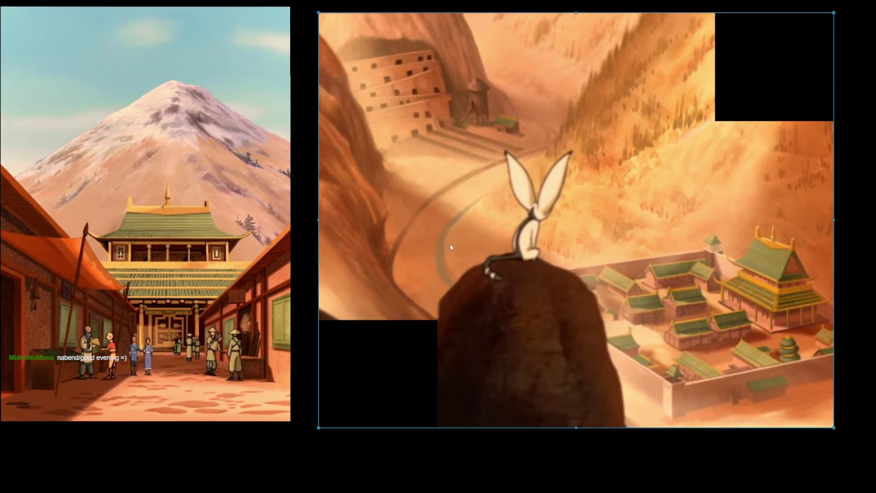
Nudge the canyon image left and set the harbour painting beside it to complete the row
{"action": "scroll", "coordinate": [530, 253], "scroll_direction": "up", "scroll_amount": 3}
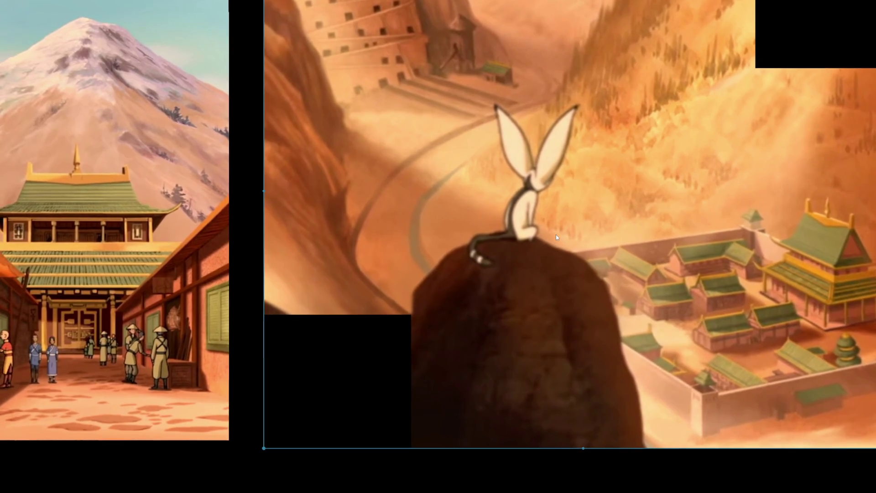
{"action": "scroll", "coordinate": [555, 235], "scroll_direction": "down", "scroll_amount": 2}
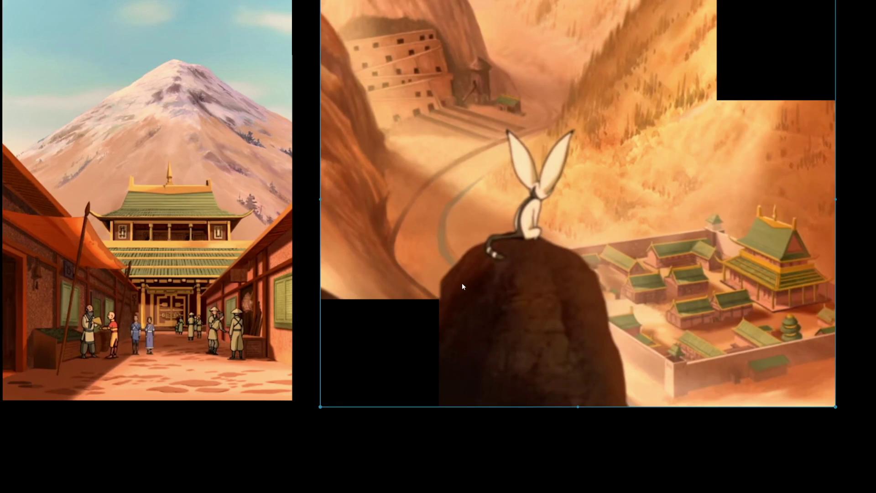
{"action": "left_click_drag", "start_coordinate": [548, 274], "coordinate": [532, 269]}
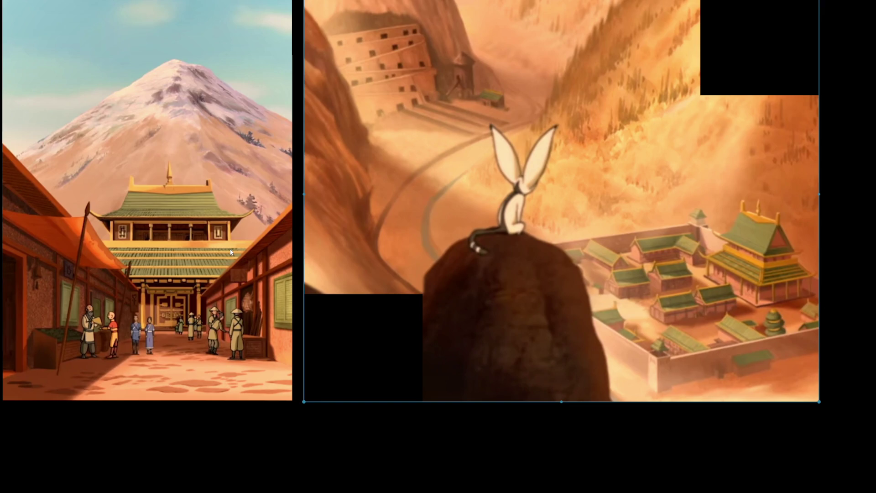
{"action": "scroll", "coordinate": [316, 260], "scroll_direction": "down", "scroll_amount": 2}
{"action": "scroll", "coordinate": [581, 298], "scroll_direction": "down", "scroll_amount": 3}
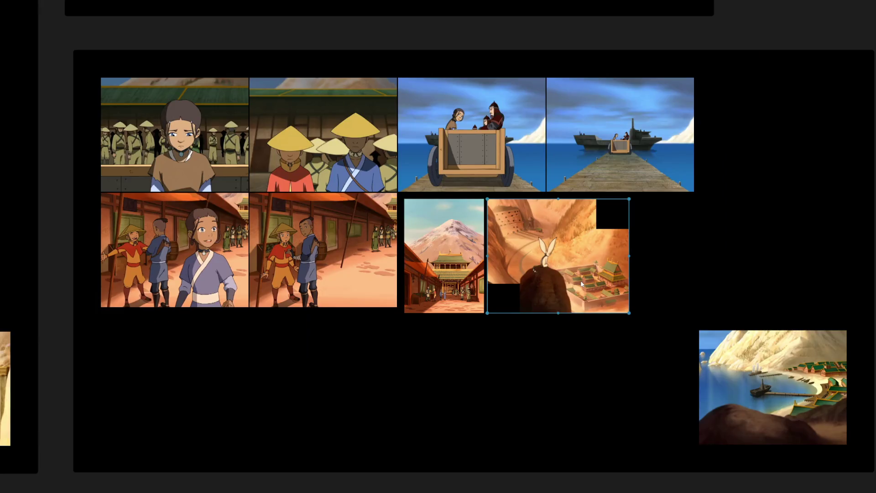
{"action": "mouse_move", "coordinate": [750, 374]}
{"action": "left_mouse_down"}
{"action": "mouse_move", "coordinate": [697, 249]}
{"action": "mouse_move", "coordinate": [690, 254]}
{"action": "left_mouse_up"}
{"action": "scroll", "coordinate": [690, 253], "scroll_direction": "up", "scroll_amount": 5}
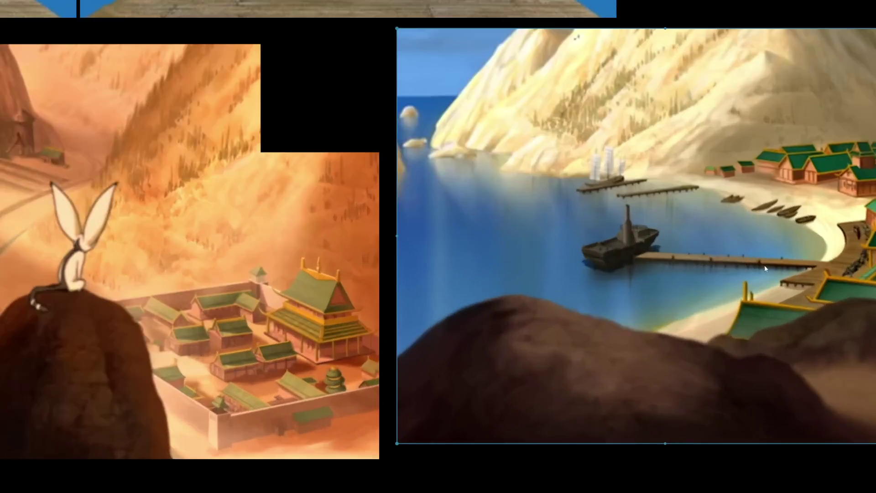
{"action": "left_click_drag", "start_coordinate": [764, 268], "coordinate": [484, 284]}
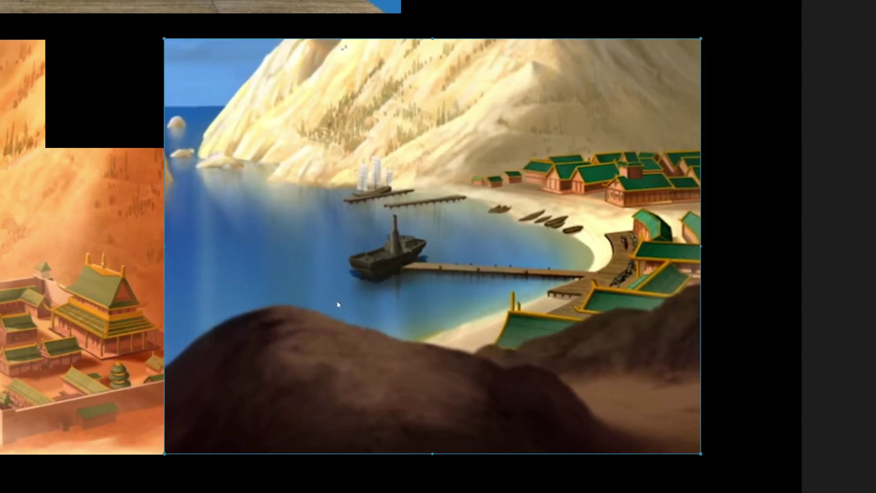
{"action": "scroll", "coordinate": [130, 338], "scroll_direction": "down", "scroll_amount": 10}
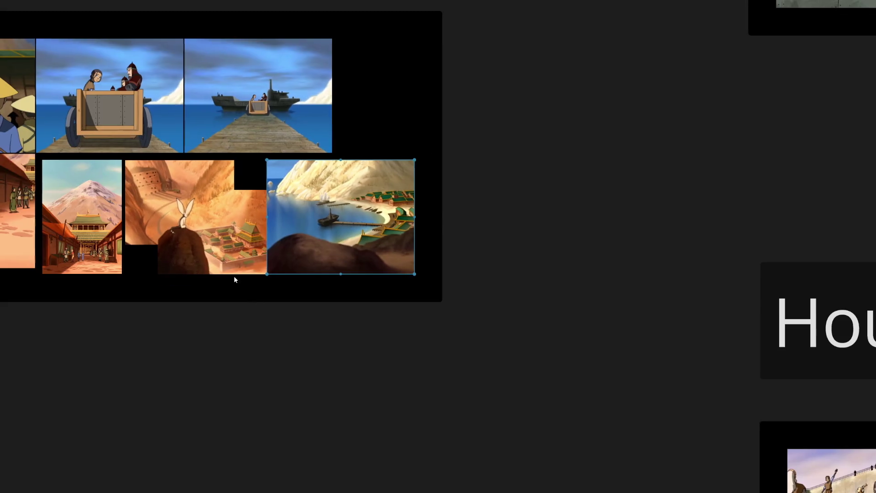
Step through the palace and harbour images and shift the harbour image slightly right and down
{"action": "key", "text": "Right"}
{"action": "key", "text": "Right"}
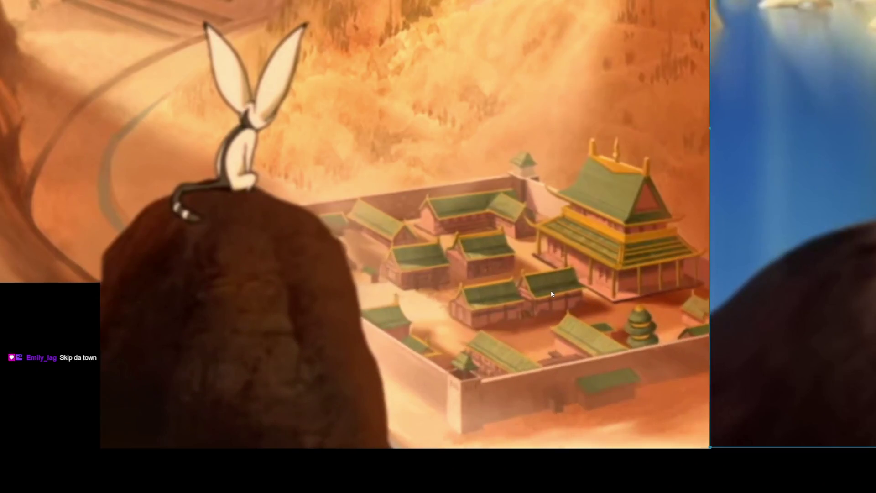
{"action": "key", "text": "Right"}
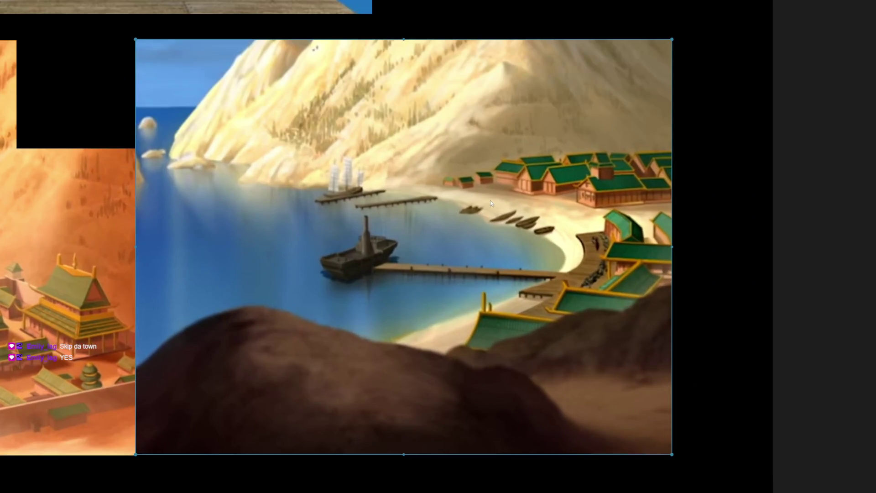
{"action": "mouse_move", "coordinate": [489, 200]}
{"action": "left_mouse_down"}
{"action": "mouse_move", "coordinate": [526, 200]}
{"action": "mouse_move", "coordinate": [566, 225]}
{"action": "mouse_move", "coordinate": [493, 223]}
{"action": "mouse_move", "coordinate": [496, 216]}
{"action": "left_mouse_up"}
{"action": "left_click_drag", "start_coordinate": [305, 281], "coordinate": [512, 296]}
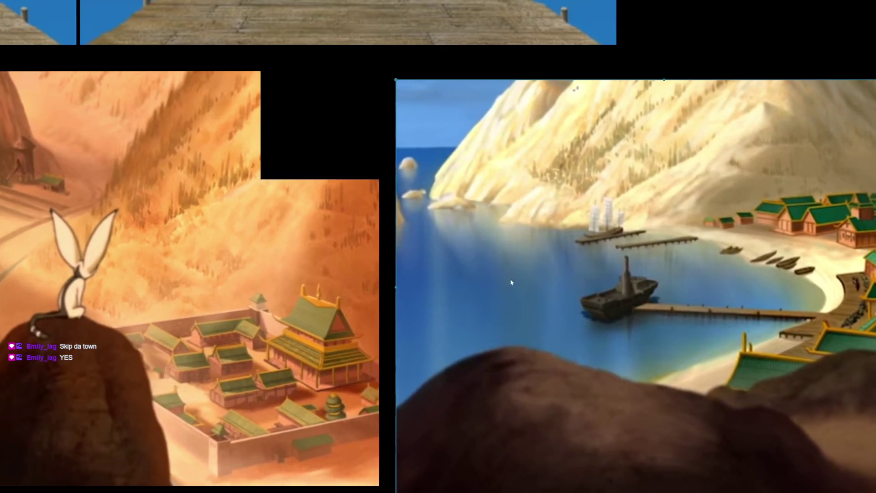
{"action": "scroll", "coordinate": [493, 280], "scroll_direction": "down", "scroll_amount": 3}
{"action": "left_click_drag", "start_coordinate": [148, 169], "coordinate": [318, 185]}
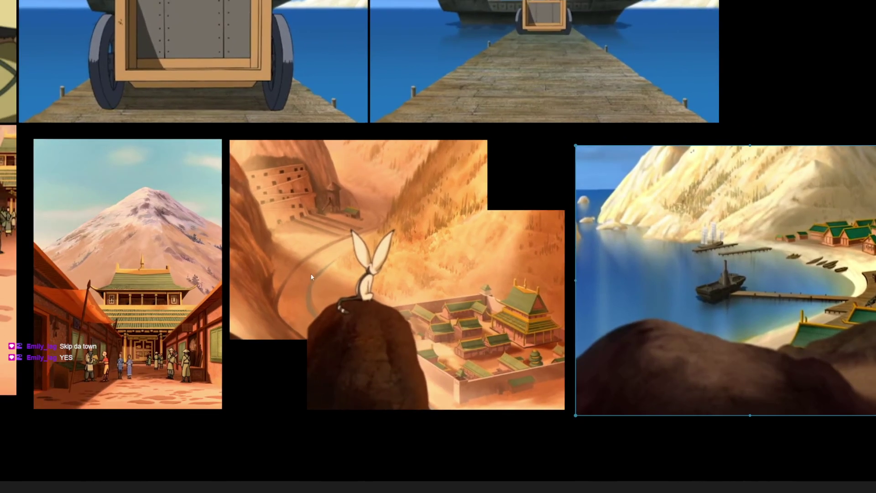
Zoom in on the walled palace compound, then advance through the mountain-temple street and walled-city images
{"action": "scroll", "coordinate": [377, 346], "scroll_direction": "up", "scroll_amount": 2}
{"action": "scroll", "coordinate": [358, 321], "scroll_direction": "up", "scroll_amount": 1}
{"action": "mouse_move", "coordinate": [358, 321]}
{"action": "left_mouse_down"}
{"action": "mouse_move", "coordinate": [404, 289]}
{"action": "mouse_move", "coordinate": [641, 250]}
{"action": "mouse_move", "coordinate": [525, 230]}
{"action": "left_mouse_up"}
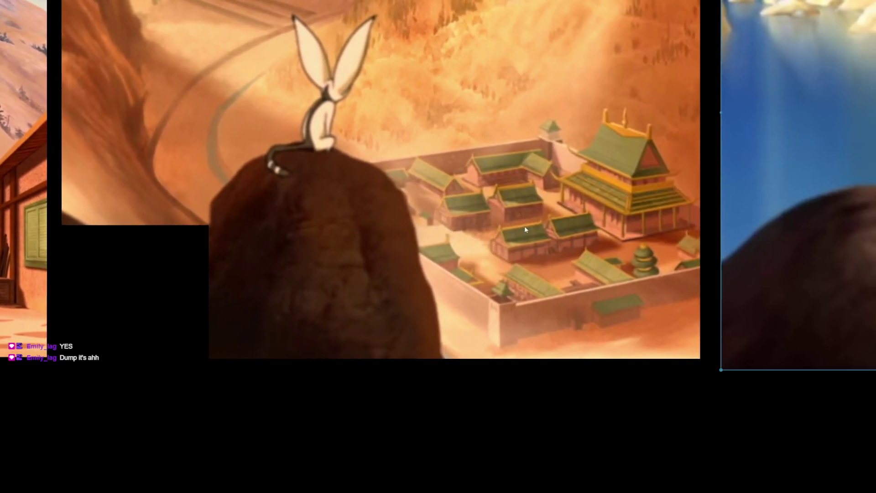
{"action": "scroll", "coordinate": [524, 229], "scroll_direction": "up", "scroll_amount": 5}
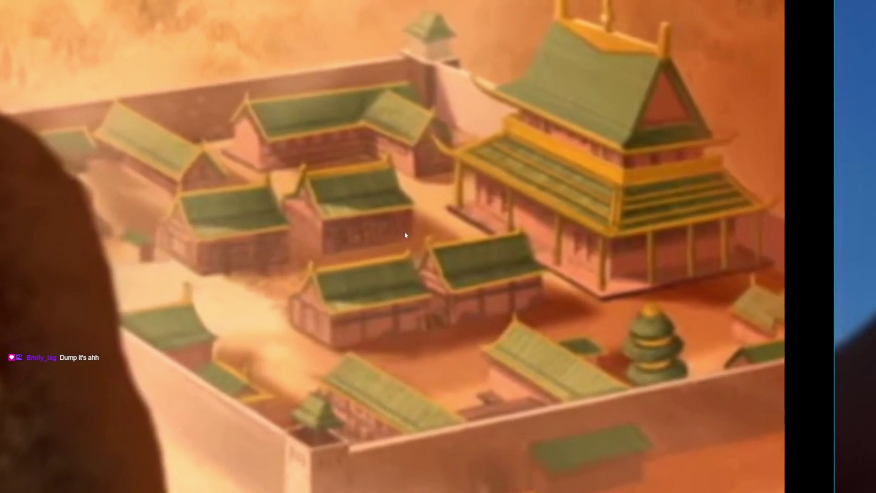
{"action": "scroll", "coordinate": [330, 295], "scroll_direction": "up", "scroll_amount": 1}
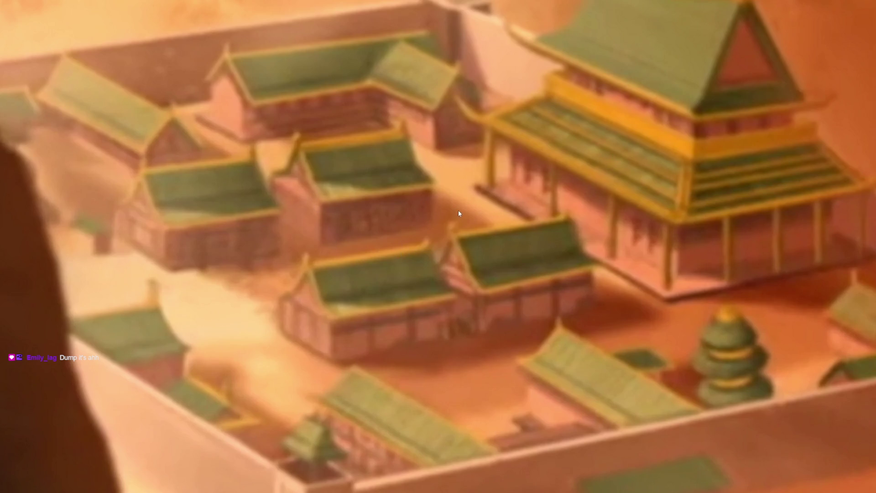
{"action": "scroll", "coordinate": [476, 236], "scroll_direction": "down", "scroll_amount": 2}
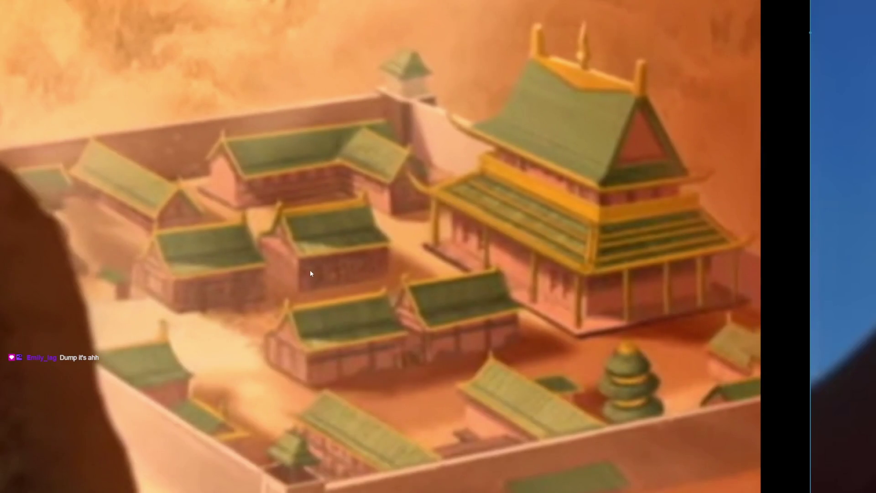
{"action": "scroll", "coordinate": [314, 349], "scroll_direction": "up", "scroll_amount": 4}
{"action": "scroll", "coordinate": [331, 349], "scroll_direction": "down", "scroll_amount": 3}
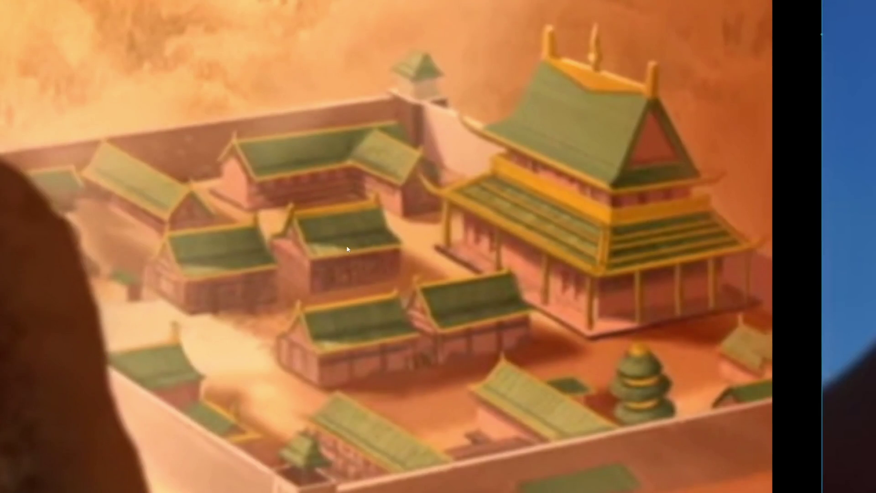
{"action": "key", "text": "Right"}
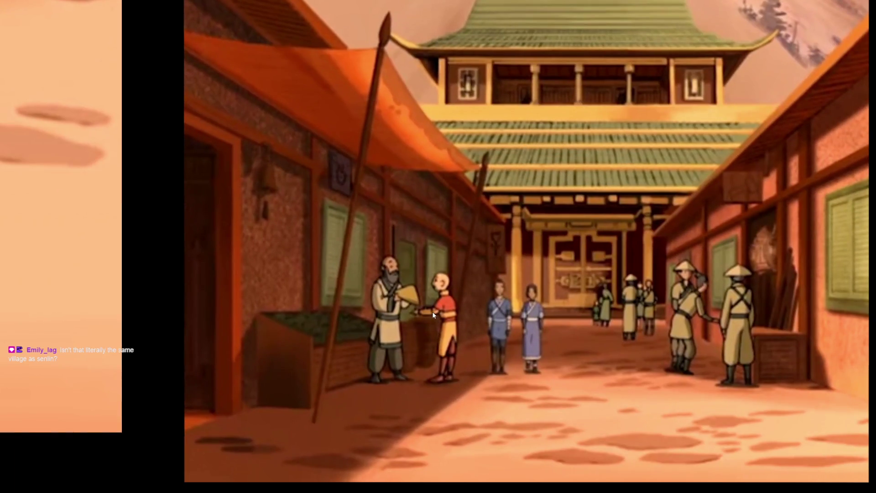
{"action": "key", "text": "Right"}
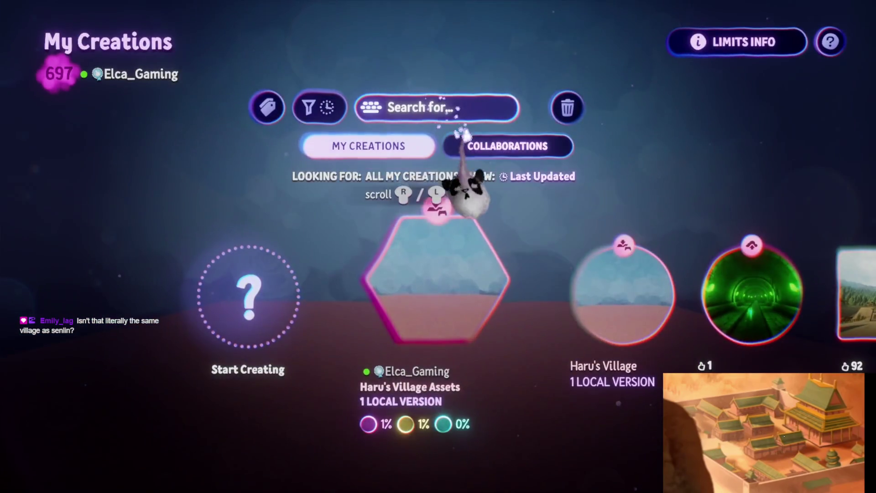
Search My Creations for 'Senli' and open Senlin Village [B1E07/08] with the Edit button
{"action": "left_click", "coordinate": [433, 108]}
{"action": "type", "text": "Se"}
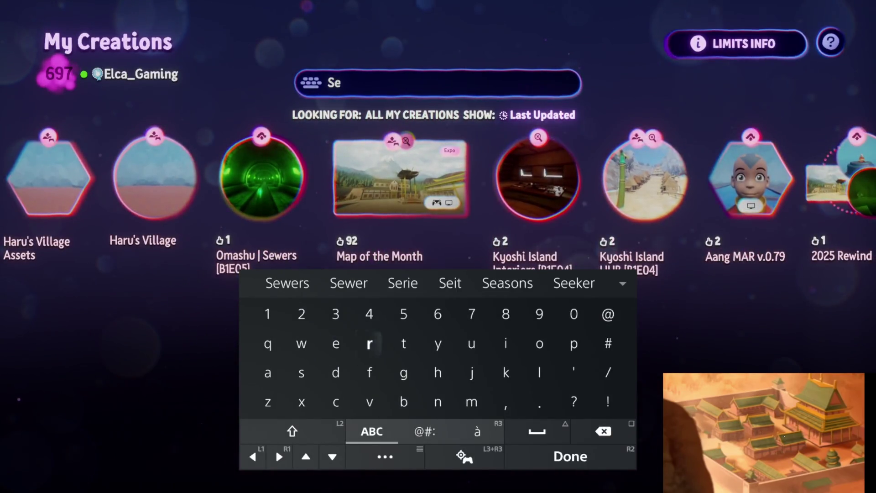
{"action": "type", "text": "nli"}
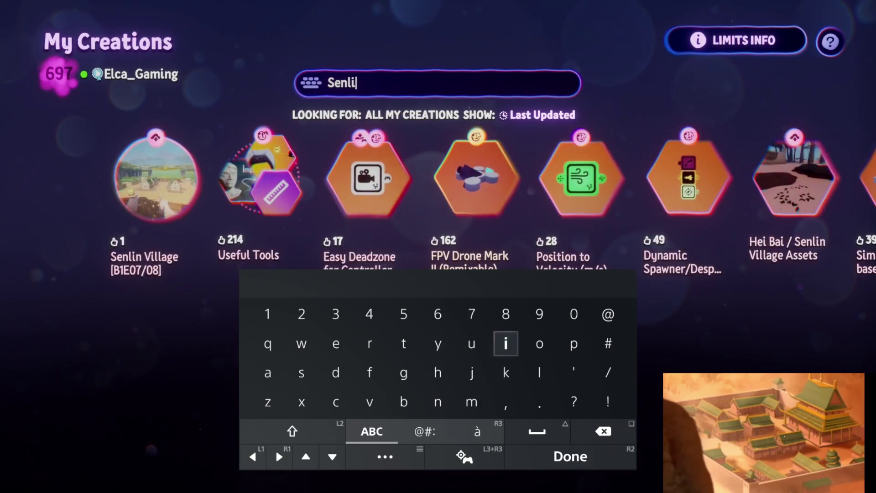
{"action": "key", "text": "Return"}
{"action": "key", "text": "Escape"}
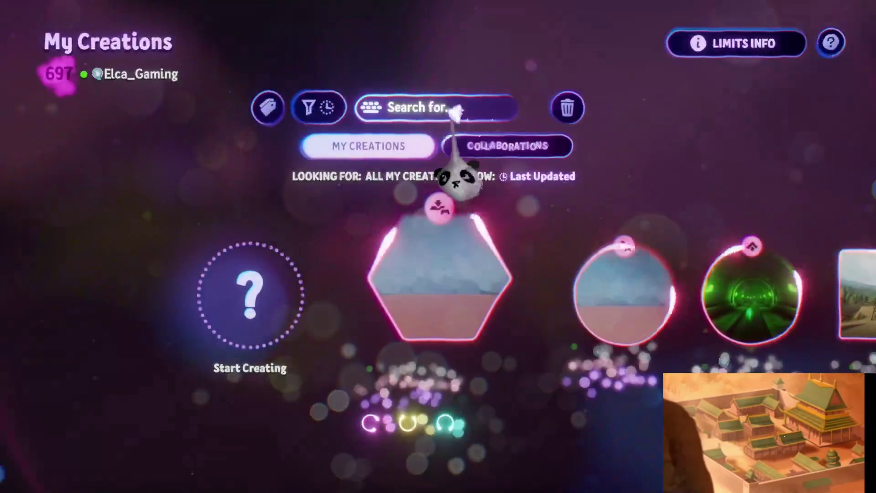
{"action": "left_click", "coordinate": [457, 108]}
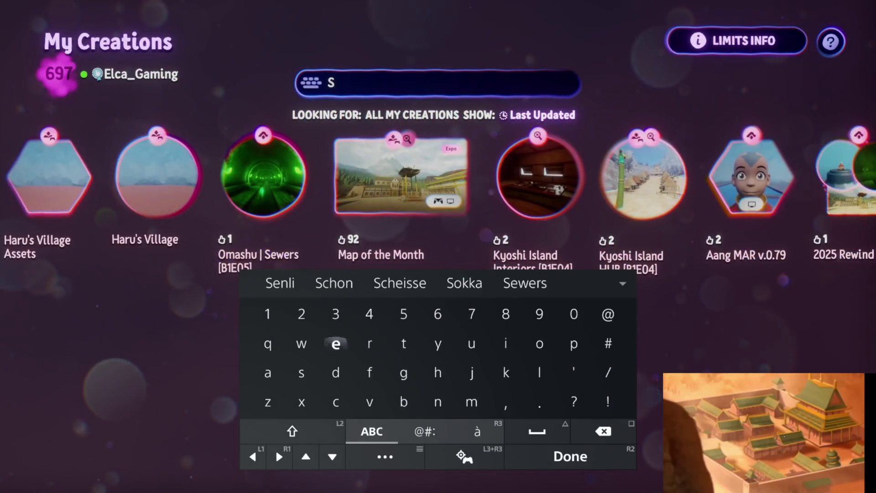
{"action": "type", "text": "e"}
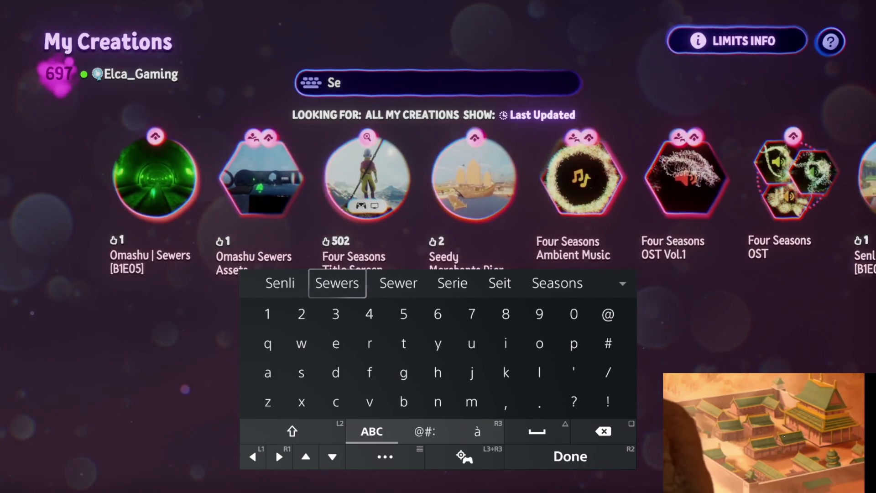
{"action": "type", "text": "nli"}
{"action": "key", "text": "Return"}
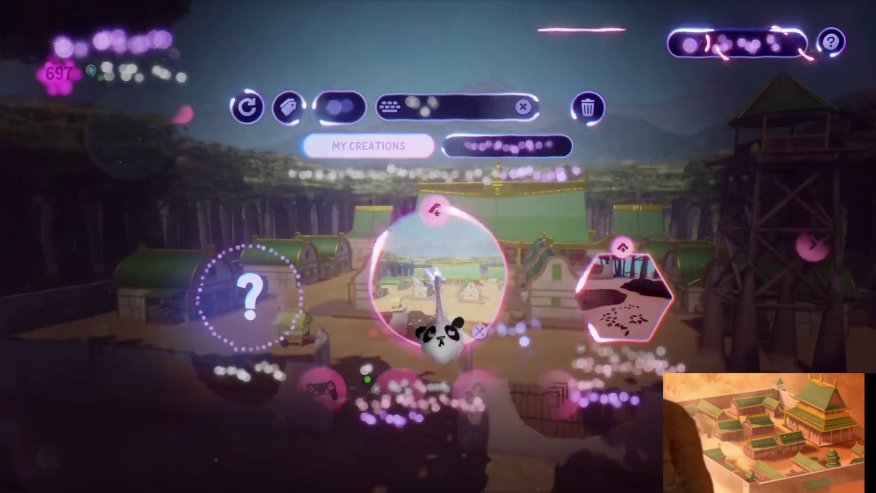
{"action": "left_click", "coordinate": [439, 340]}
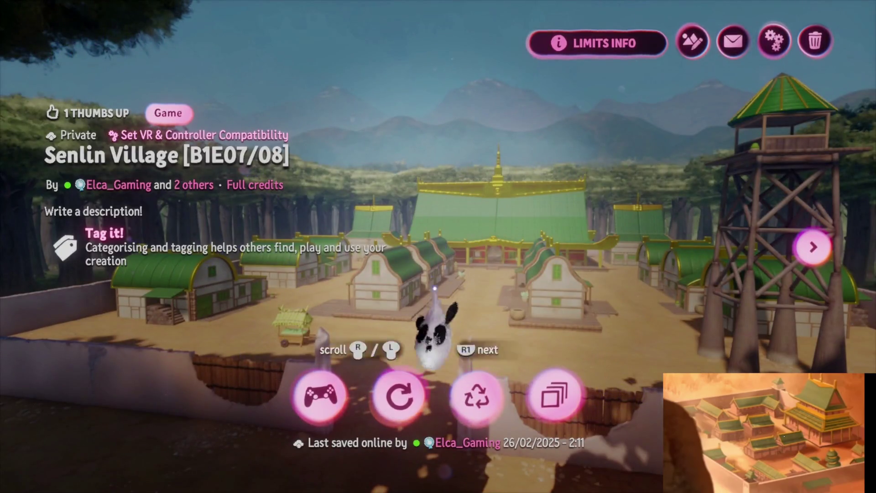
{"action": "left_click", "coordinate": [398, 395]}
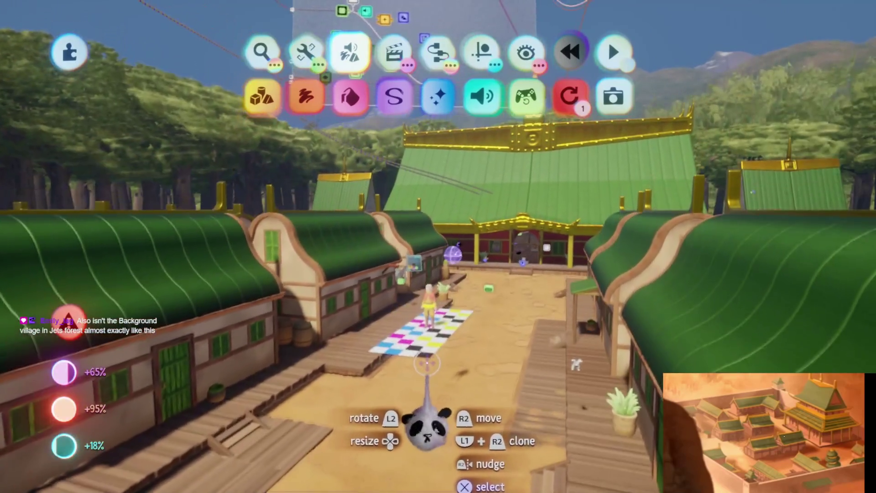
Hide the editing tools to look around Senlin Village, then exit the scene
{"action": "key", "text": "Escape"}
{"action": "key", "text": "Escape"}
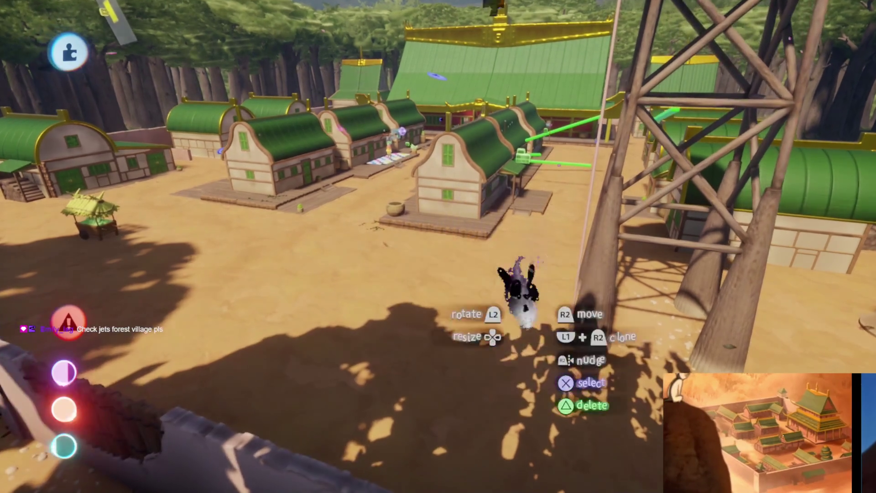
{"action": "key", "text": "Escape"}
{"action": "key", "text": "Escape"}
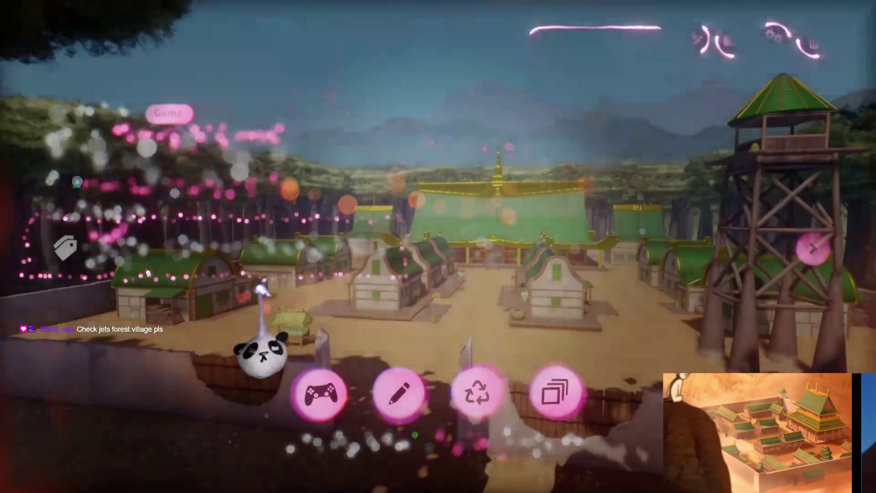
Search My Creations for 'Jet' and open Jet's Forest | Treetop Hideout [B1E10]
{"action": "key", "text": "Return"}
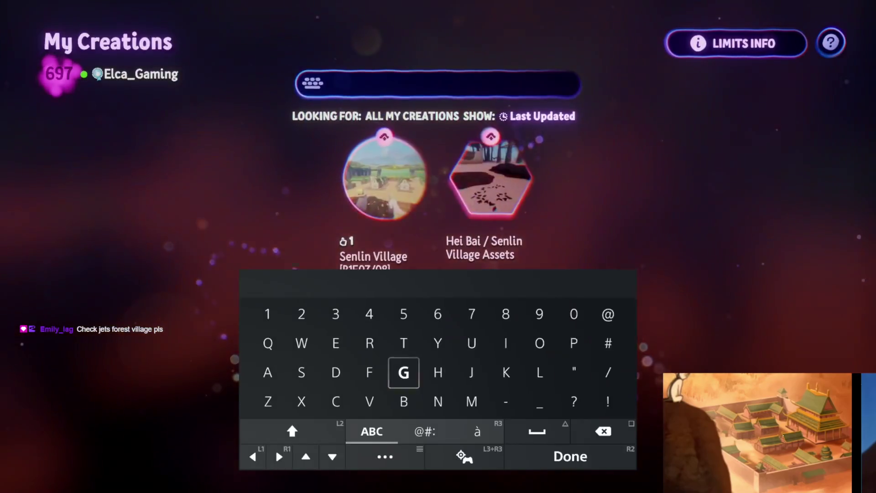
{"action": "type", "text": "Jet"}
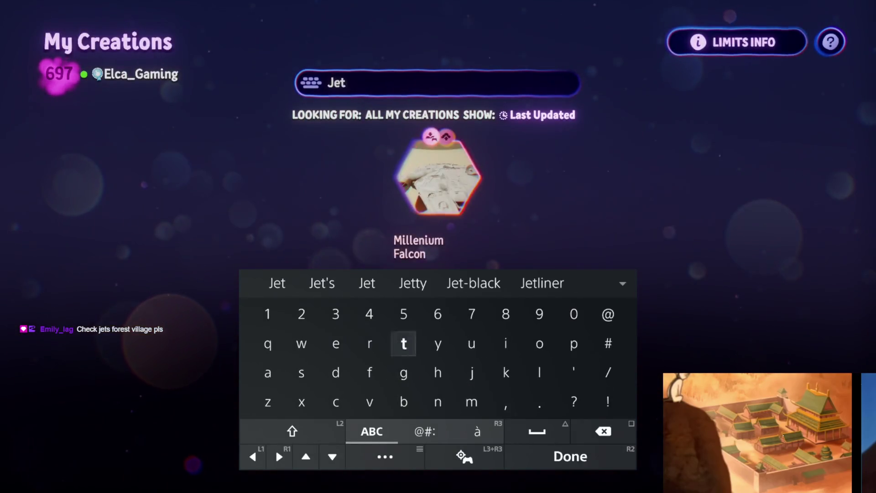
{"action": "key", "text": "Return"}
{"action": "key", "text": "Return"}
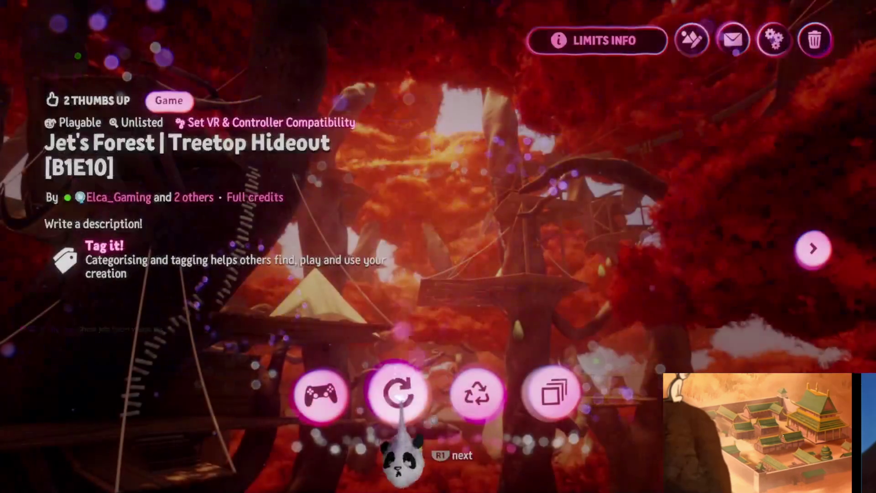
{"action": "key", "text": "Return"}
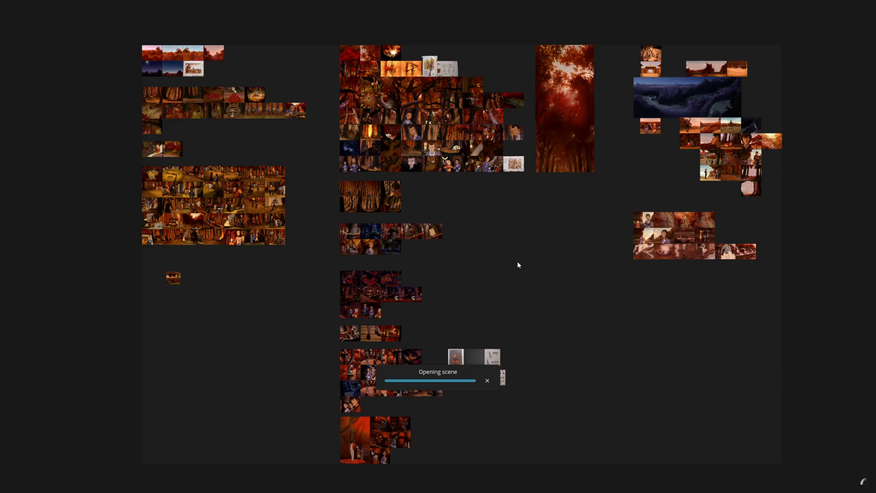
Zoom into the night forest compound image and pan across the close-up landscape
{"action": "scroll", "coordinate": [666, 137], "scroll_direction": "up", "scroll_amount": 10}
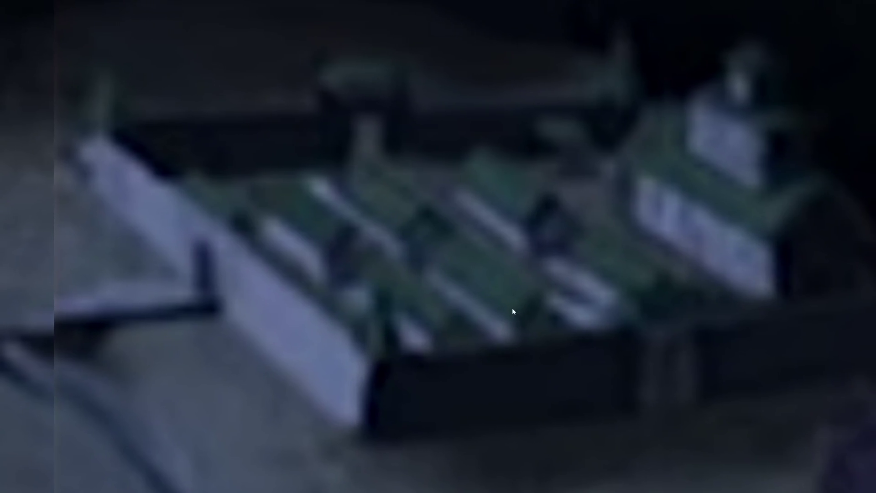
{"action": "scroll", "coordinate": [532, 407], "scroll_direction": "down", "scroll_amount": 10}
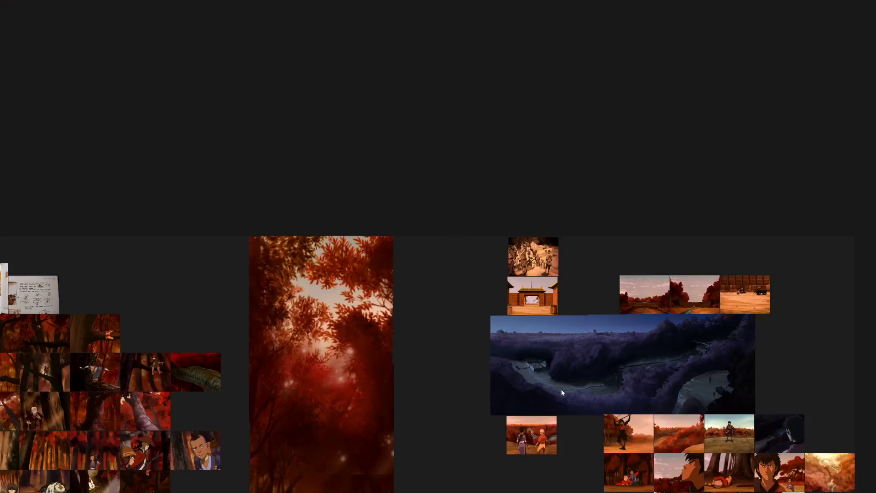
{"action": "mouse_move", "coordinate": [562, 392]}
{"action": "left_mouse_down"}
{"action": "mouse_move", "coordinate": [524, 347]}
{"action": "mouse_move", "coordinate": [464, 239]}
{"action": "left_mouse_up"}
{"action": "scroll", "coordinate": [464, 239], "scroll_direction": "up", "scroll_amount": 10}
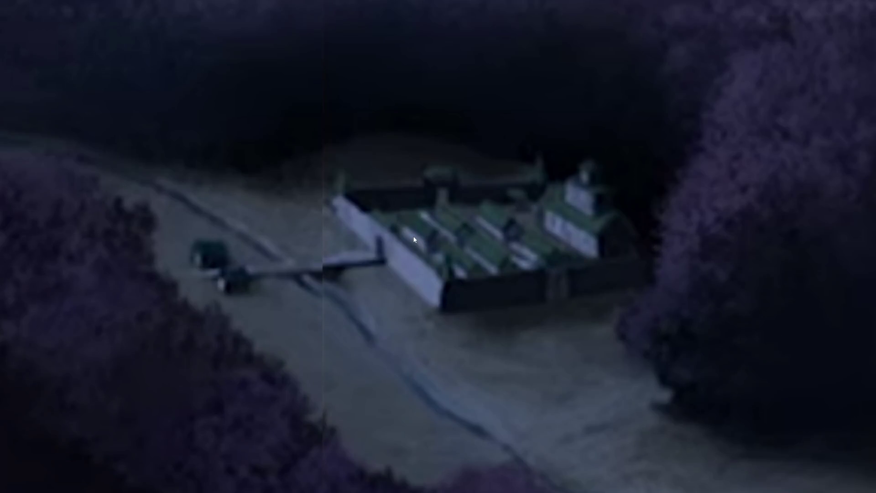
{"action": "scroll", "coordinate": [424, 240], "scroll_direction": "down", "scroll_amount": 4}
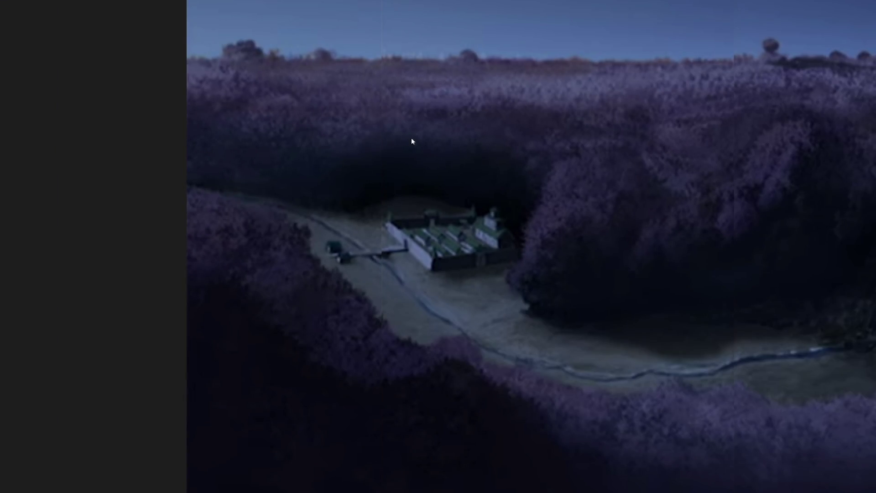
{"action": "scroll", "coordinate": [401, 273], "scroll_direction": "down", "scroll_amount": 5}
{"action": "scroll", "coordinate": [476, 267], "scroll_direction": "up", "scroll_amount": 10}
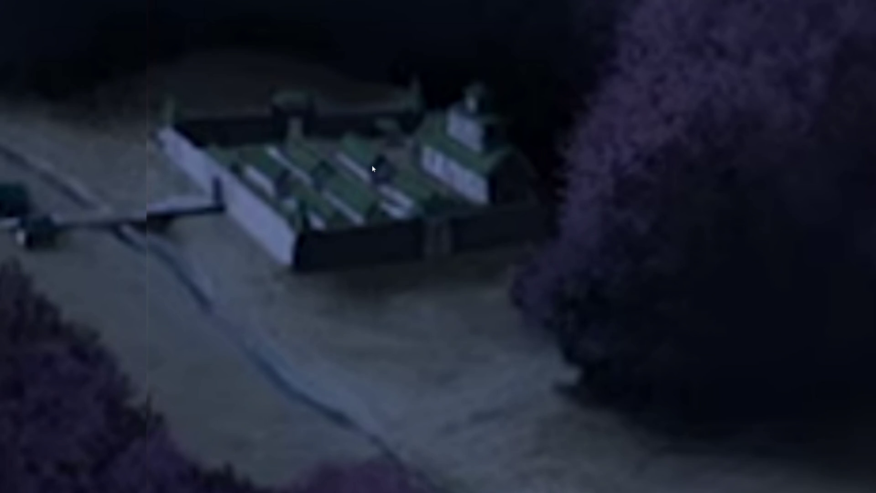
{"action": "left_click_drag", "start_coordinate": [372, 168], "coordinate": [545, 206]}
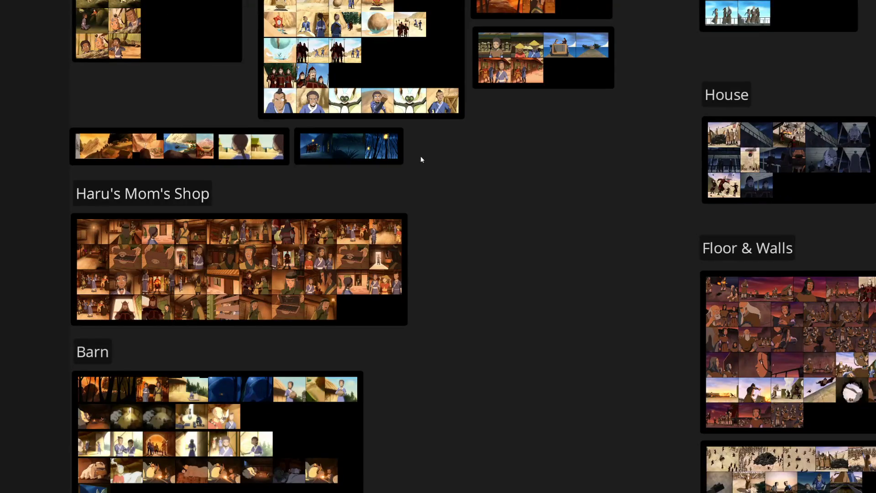
Drag the mountain clip and the desert canyon clip into the harbour group
{"action": "scroll", "coordinate": [495, 201], "scroll_direction": "down", "scroll_amount": 5}
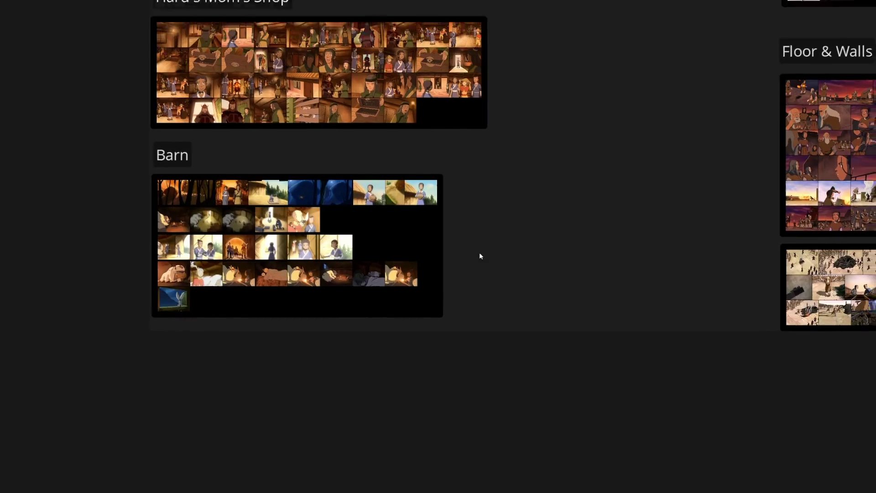
{"action": "scroll", "coordinate": [375, 181], "scroll_direction": "up", "scroll_amount": 6}
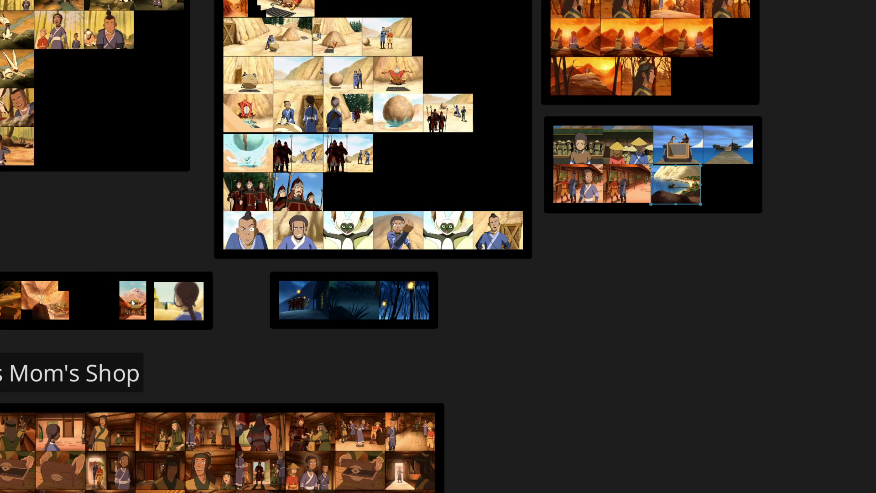
{"action": "left_click_drag", "start_coordinate": [132, 302], "coordinate": [712, 186]}
{"action": "left_click_drag", "start_coordinate": [48, 308], "coordinate": [718, 196]}
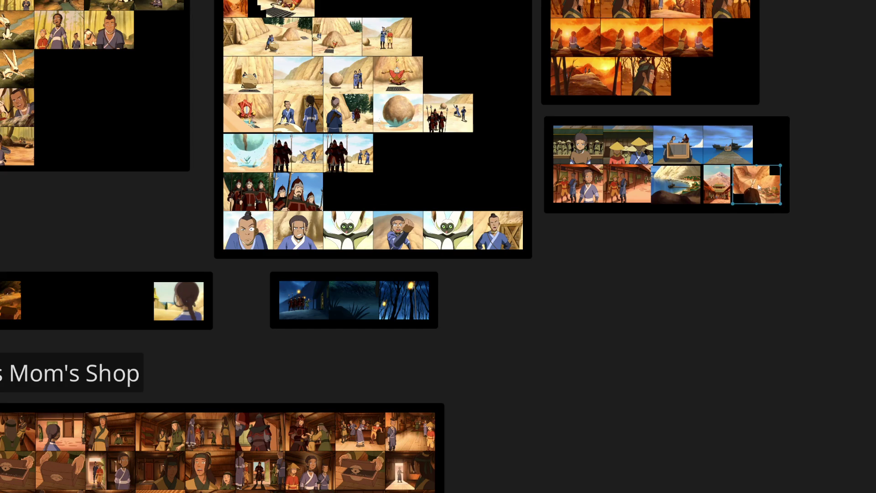
Zoom in and pan over the harbour clip's buildings
{"action": "scroll", "coordinate": [764, 154], "scroll_direction": "up", "scroll_amount": 5}
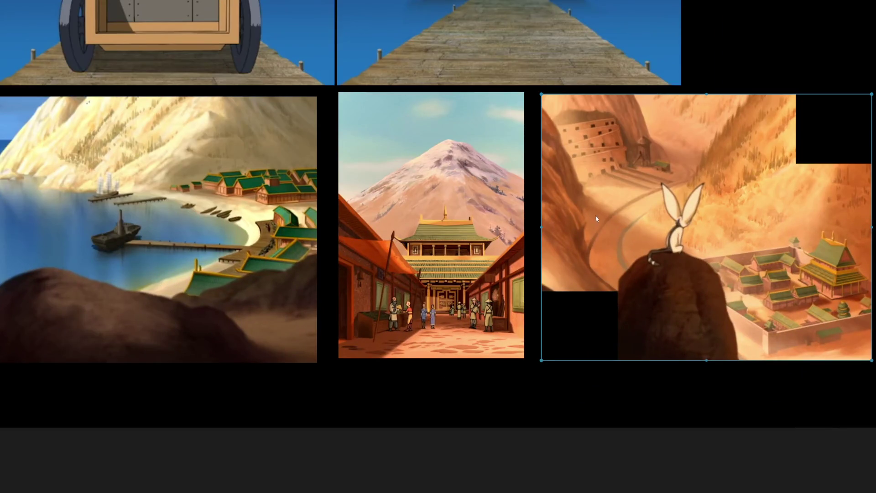
{"action": "scroll", "coordinate": [448, 263], "scroll_direction": "left", "scroll_amount": 3}
{"action": "scroll", "coordinate": [448, 263], "scroll_direction": "up", "scroll_amount": 5}
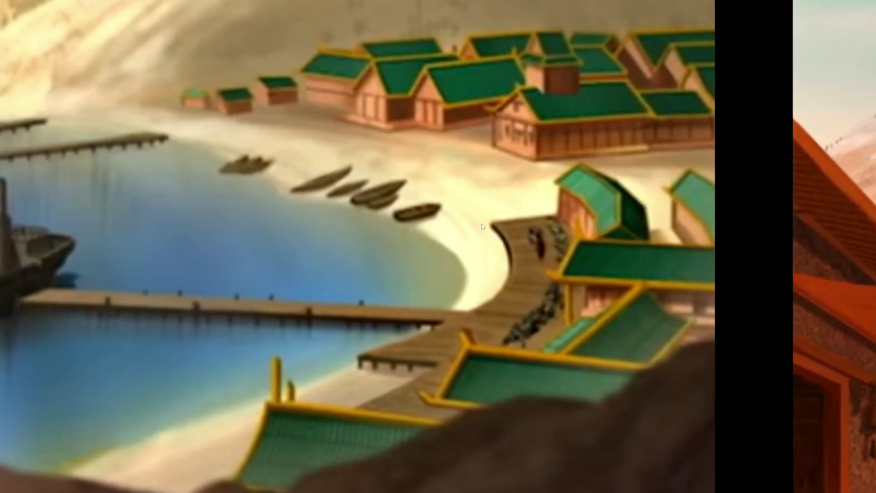
{"action": "scroll", "coordinate": [486, 227], "scroll_direction": "down", "scroll_amount": 3}
{"action": "left_click_drag", "start_coordinate": [681, 290], "coordinate": [349, 234]}
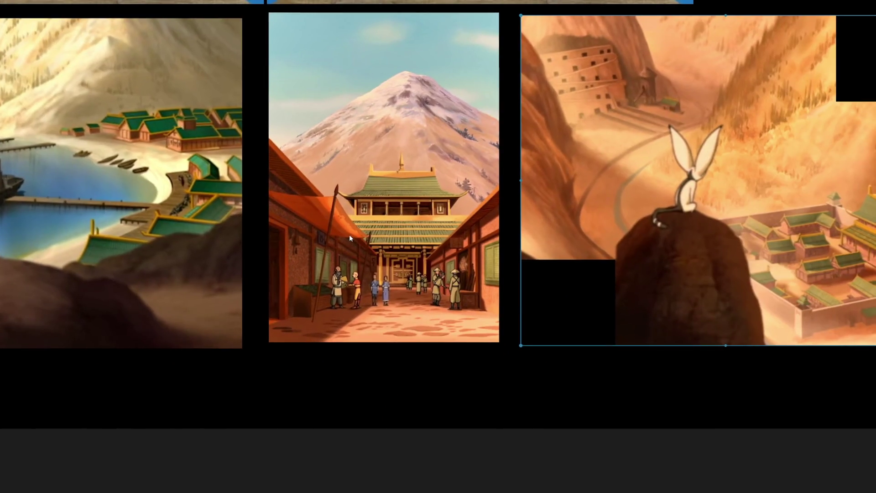
{"action": "scroll", "coordinate": [320, 209], "scroll_direction": "left", "scroll_amount": 5}
{"action": "scroll", "coordinate": [288, 186], "scroll_direction": "up", "scroll_amount": 3}
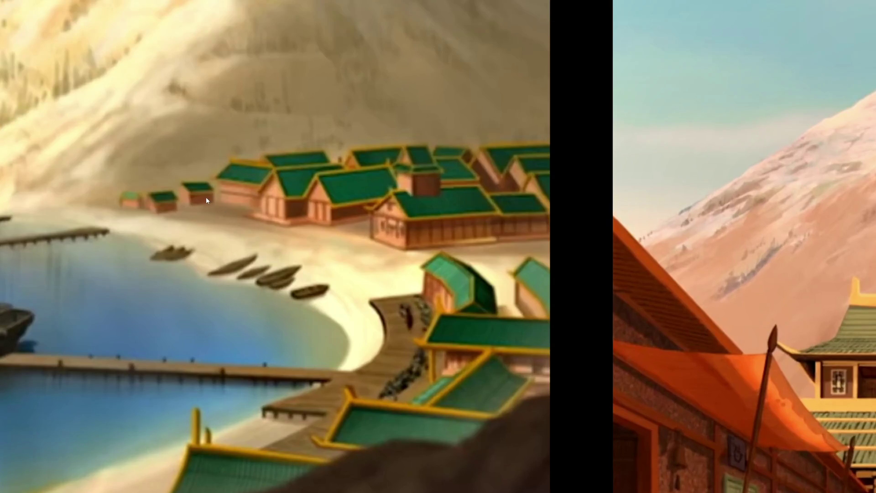
{"action": "scroll", "coordinate": [482, 204], "scroll_direction": "down", "scroll_amount": 5}
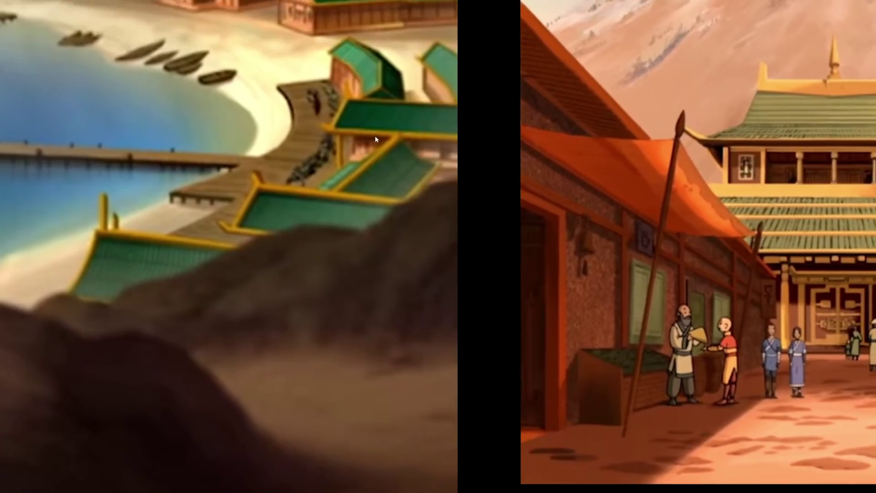
Zoom and pan across the desert clip's walled compound to compare it
{"action": "left_click_drag", "start_coordinate": [605, 258], "coordinate": [286, 288]}
{"action": "scroll", "coordinate": [697, 361], "scroll_direction": "up", "scroll_amount": 5}
{"action": "scroll", "coordinate": [449, 256], "scroll_direction": "left", "scroll_amount": 6}
{"action": "scroll", "coordinate": [448, 256], "scroll_direction": "up", "scroll_amount": 1}
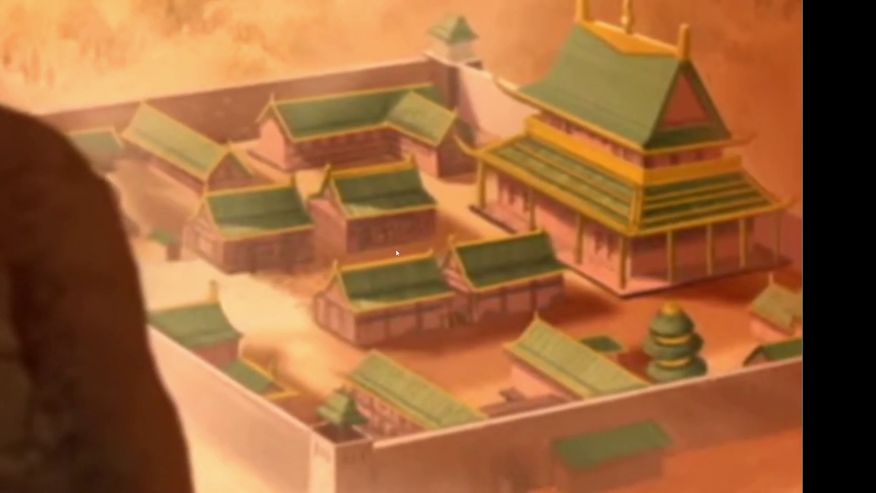
{"action": "scroll", "coordinate": [396, 249], "scroll_direction": "down", "scroll_amount": 3}
{"action": "scroll", "coordinate": [344, 258], "scroll_direction": "left", "scroll_amount": 8}
{"action": "scroll", "coordinate": [292, 237], "scroll_direction": "down", "scroll_amount": 2}
{"action": "scroll", "coordinate": [231, 217], "scroll_direction": "left", "scroll_amount": 5}
{"action": "scroll", "coordinate": [231, 217], "scroll_direction": "up", "scroll_amount": 1}
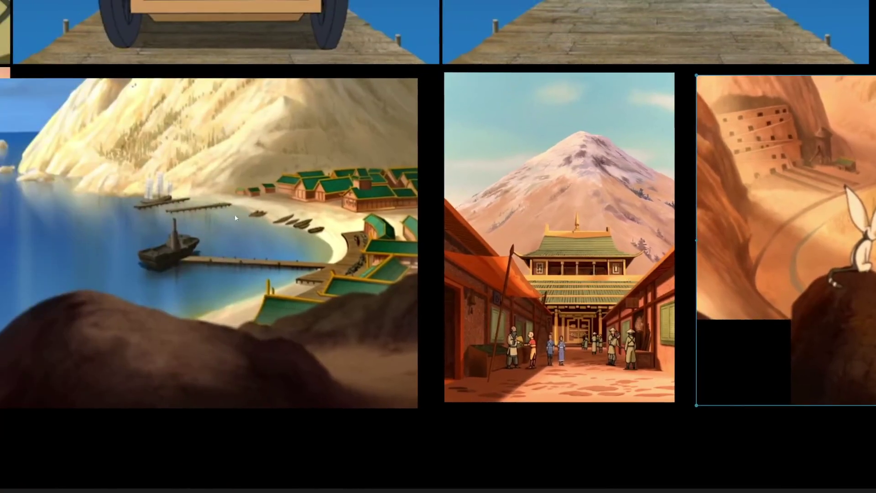
{"action": "scroll", "coordinate": [230, 216], "scroll_direction": "up", "scroll_amount": 3}
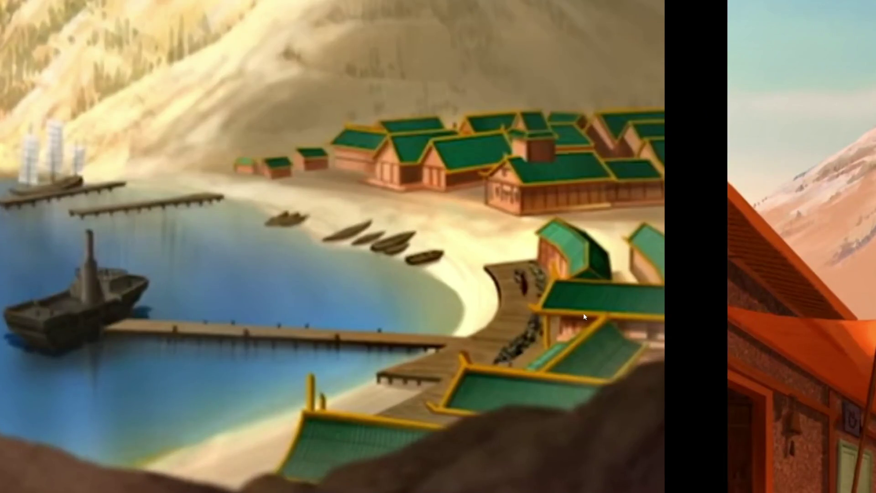
{"action": "scroll", "coordinate": [582, 320], "scroll_direction": "down", "scroll_amount": 5}
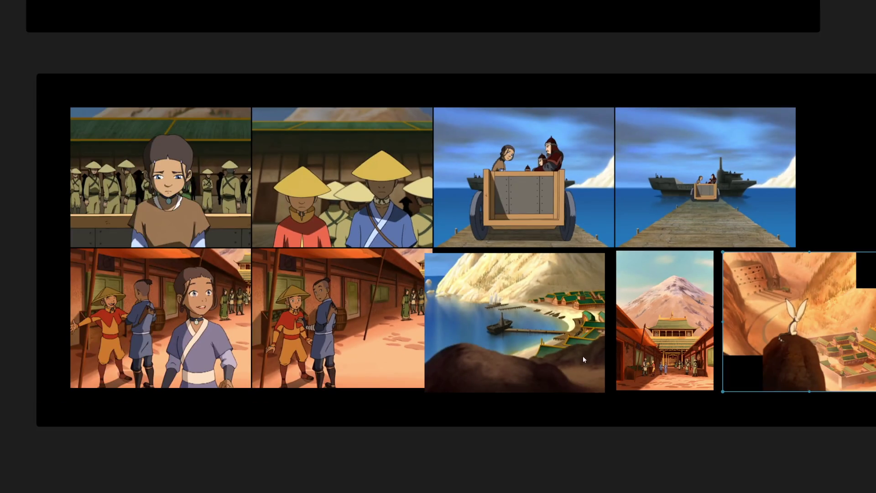
Move the harbour bay clip to the end of the second row, after the valley temple clip
{"action": "scroll", "coordinate": [583, 360], "scroll_direction": "down", "scroll_amount": 2}
{"action": "scroll", "coordinate": [566, 359], "scroll_direction": "right", "scroll_amount": 3}
{"action": "scroll", "coordinate": [566, 359], "scroll_direction": "down", "scroll_amount": 1}
{"action": "mouse_move", "coordinate": [383, 261]}
{"action": "left_mouse_down"}
{"action": "mouse_move", "coordinate": [373, 316]}
{"action": "mouse_move", "coordinate": [400, 386]}
{"action": "left_mouse_up"}
{"action": "left_click_drag", "start_coordinate": [577, 279], "coordinate": [465, 279]}
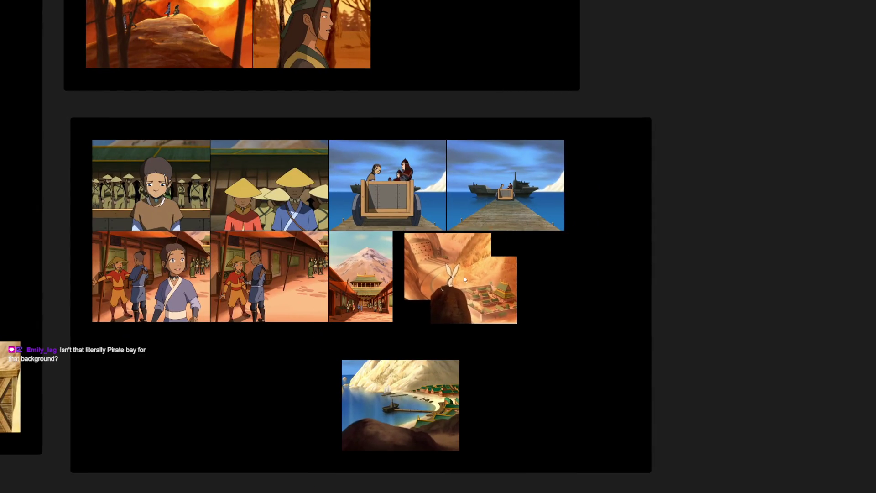
{"action": "left_click_drag", "start_coordinate": [420, 434], "coordinate": [566, 305]}
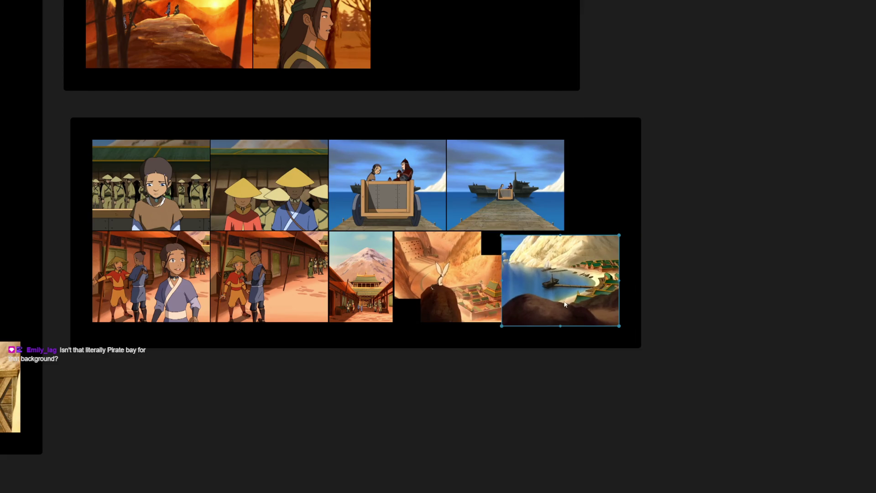
Inspect the rearranged clips, then move the girl-by-the-sea clip beside the mountain painting
{"action": "scroll", "coordinate": [234, 291], "scroll_direction": "up", "scroll_amount": 5}
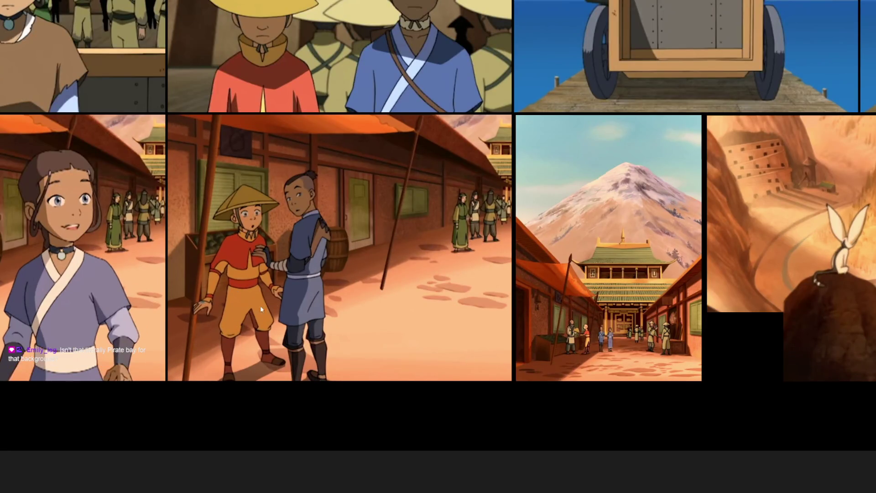
{"action": "scroll", "coordinate": [236, 288], "scroll_direction": "down", "scroll_amount": 5}
{"action": "scroll", "coordinate": [612, 261], "scroll_direction": "up", "scroll_amount": 10}
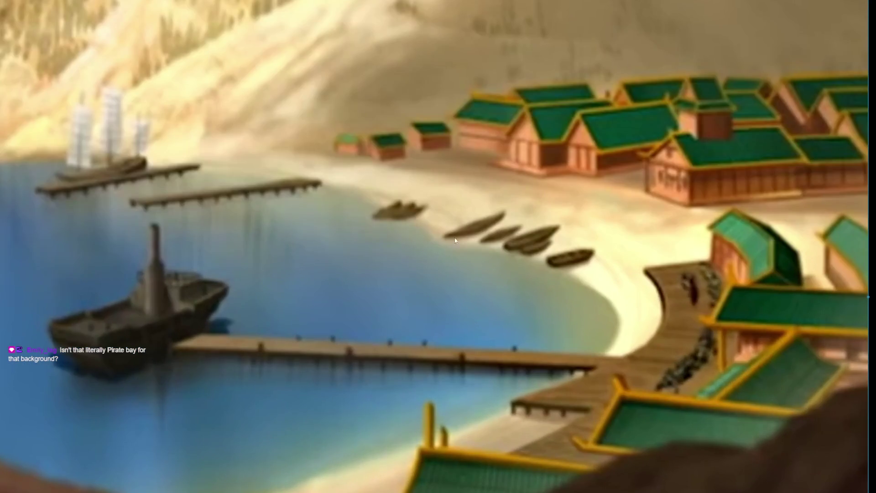
{"action": "scroll", "coordinate": [453, 271], "scroll_direction": "down", "scroll_amount": 5}
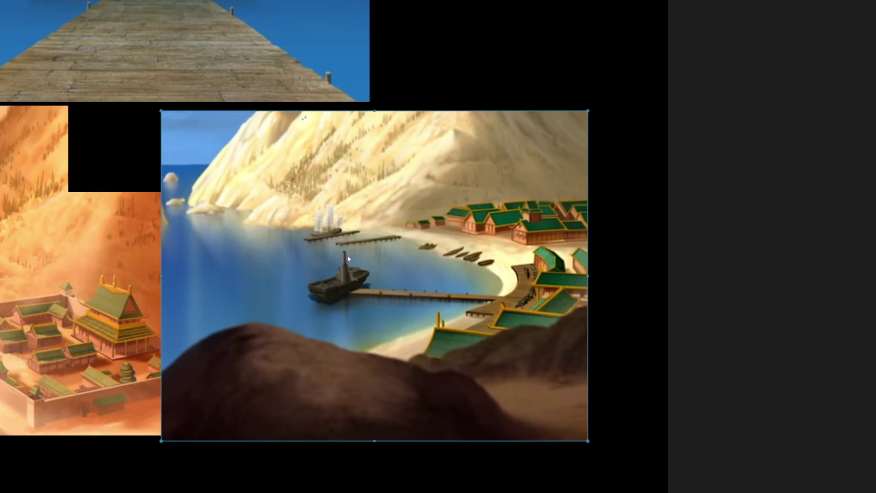
{"action": "scroll", "coordinate": [441, 227], "scroll_direction": "left", "scroll_amount": 5}
{"action": "scroll", "coordinate": [441, 225], "scroll_direction": "down", "scroll_amount": 4}
{"action": "scroll", "coordinate": [286, 236], "scroll_direction": "left", "scroll_amount": 2}
{"action": "scroll", "coordinate": [286, 236], "scroll_direction": "up", "scroll_amount": 3}
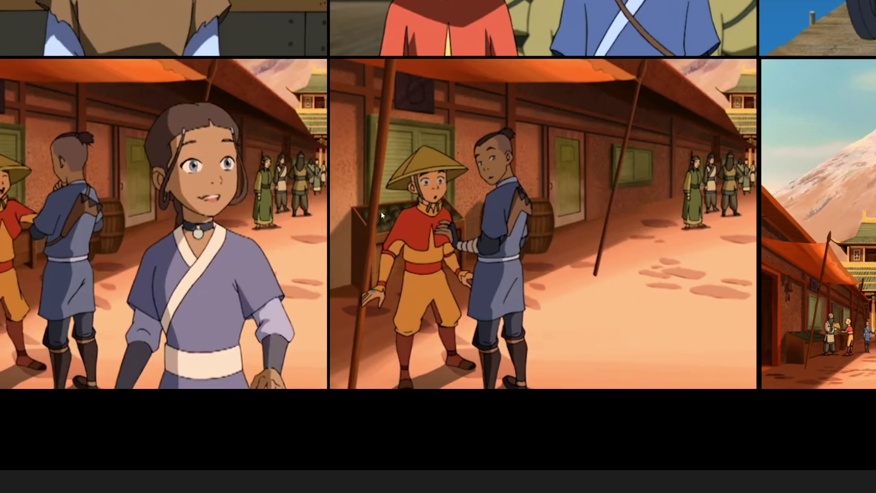
{"action": "scroll", "coordinate": [379, 214], "scroll_direction": "down", "scroll_amount": 3}
{"action": "scroll", "coordinate": [734, 247], "scroll_direction": "right", "scroll_amount": 5}
{"action": "scroll", "coordinate": [547, 270], "scroll_direction": "up", "scroll_amount": 5}
{"action": "scroll", "coordinate": [614, 274], "scroll_direction": "down", "scroll_amount": 5}
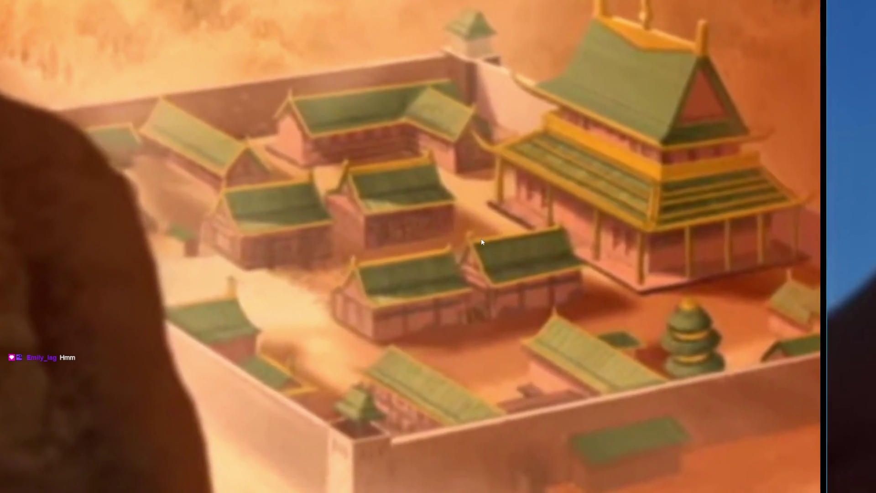
{"action": "scroll", "coordinate": [447, 225], "scroll_direction": "up", "scroll_amount": 1}
{"action": "scroll", "coordinate": [447, 225], "scroll_direction": "down", "scroll_amount": 4}
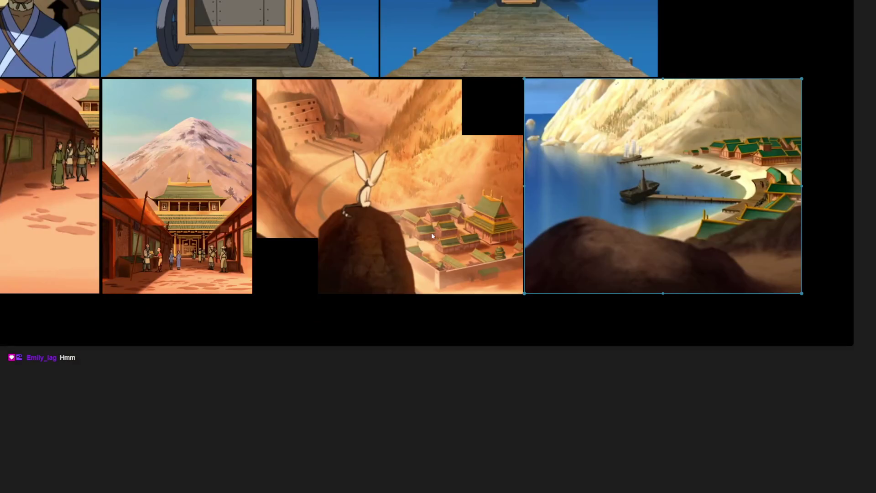
{"action": "scroll", "coordinate": [435, 234], "scroll_direction": "up", "scroll_amount": 4}
{"action": "scroll", "coordinate": [466, 222], "scroll_direction": "down", "scroll_amount": 1}
{"action": "scroll", "coordinate": [450, 236], "scroll_direction": "up", "scroll_amount": 3}
{"action": "scroll", "coordinate": [438, 246], "scroll_direction": "down", "scroll_amount": 6}
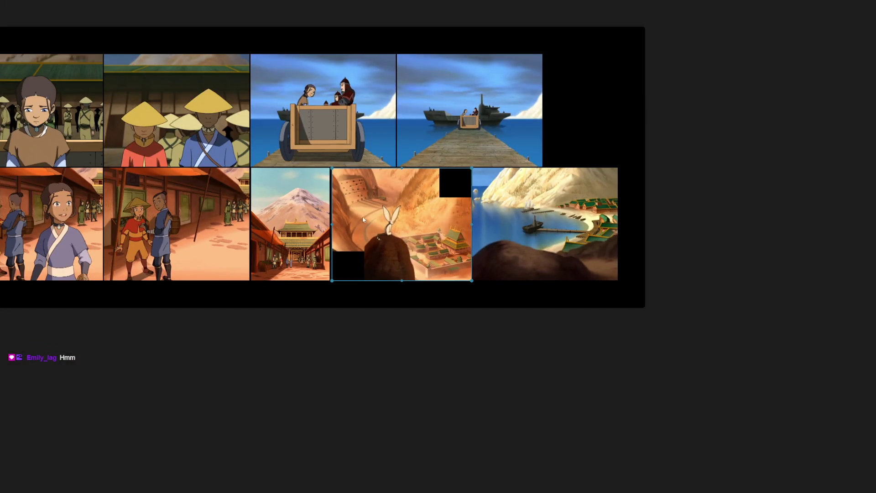
{"action": "scroll", "coordinate": [371, 215], "scroll_direction": "down", "scroll_amount": 5}
{"action": "scroll", "coordinate": [555, 242], "scroll_direction": "up", "scroll_amount": 2}
{"action": "scroll", "coordinate": [69, 297], "scroll_direction": "up", "scroll_amount": 10}
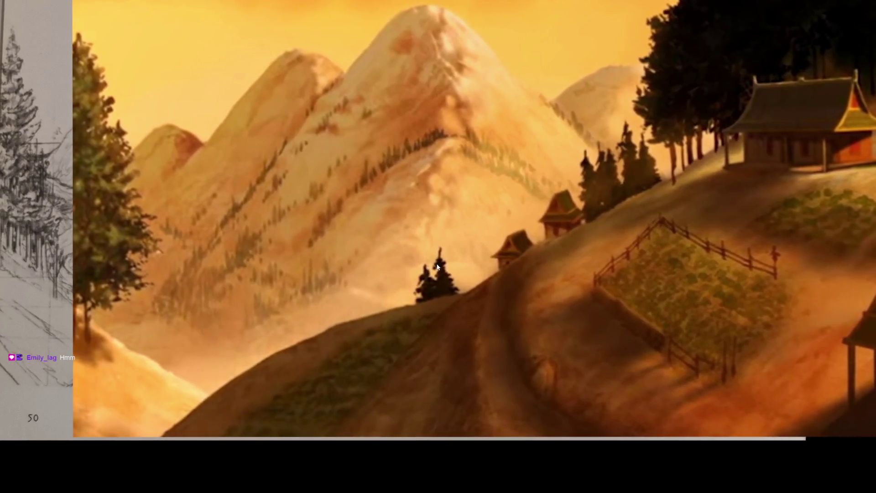
{"action": "scroll", "coordinate": [436, 267], "scroll_direction": "down", "scroll_amount": 10}
{"action": "scroll", "coordinate": [432, 240], "scroll_direction": "down", "scroll_amount": 2}
{"action": "scroll", "coordinate": [663, 114], "scroll_direction": "up", "scroll_amount": 10}
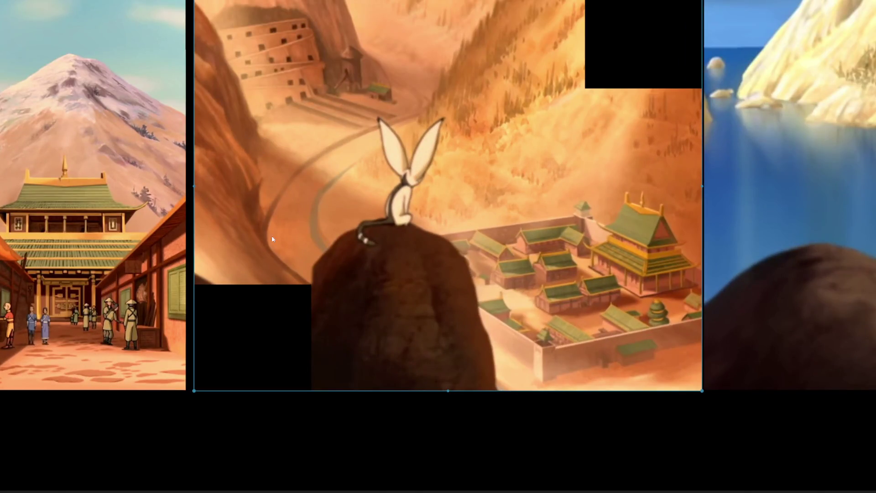
{"action": "scroll", "coordinate": [370, 358], "scroll_direction": "down", "scroll_amount": 5}
{"action": "scroll", "coordinate": [386, 308], "scroll_direction": "down", "scroll_amount": 3}
{"action": "scroll", "coordinate": [498, 287], "scroll_direction": "left", "scroll_amount": 10}
{"action": "scroll", "coordinate": [304, 301], "scroll_direction": "up", "scroll_amount": 5}
{"action": "scroll", "coordinate": [661, 251], "scroll_direction": "left", "scroll_amount": 6}
{"action": "scroll", "coordinate": [544, 219], "scroll_direction": "down", "scroll_amount": 4}
{"action": "scroll", "coordinate": [606, 258], "scroll_direction": "up", "scroll_amount": 6}
{"action": "scroll", "coordinate": [728, 278], "scroll_direction": "right", "scroll_amount": 3}
{"action": "left_click_drag", "start_coordinate": [727, 275], "coordinate": [424, 275]}
Zoom and pan across the board to inspect the hillside house in the mountain farm painting
{"action": "scroll", "coordinate": [246, 269], "scroll_direction": "up", "scroll_amount": 5}
{"action": "scroll", "coordinate": [402, 242], "scroll_direction": "up", "scroll_amount": 3}
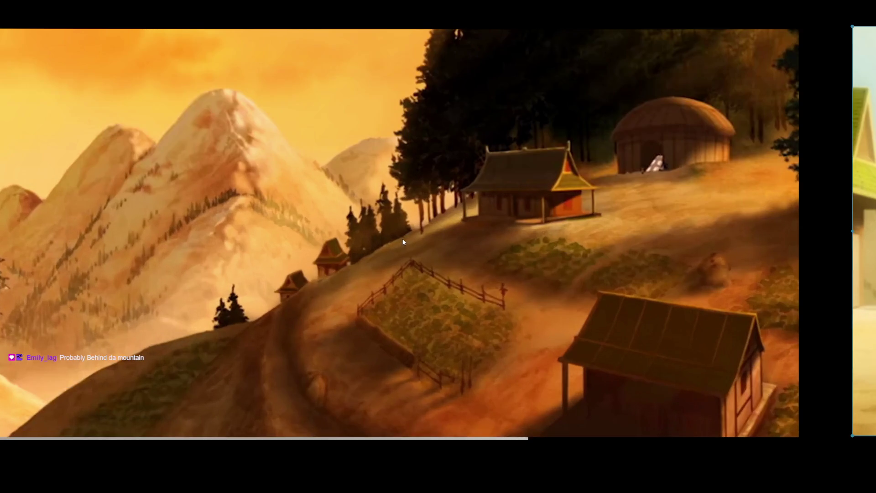
{"action": "scroll", "coordinate": [398, 251], "scroll_direction": "left", "scroll_amount": 2}
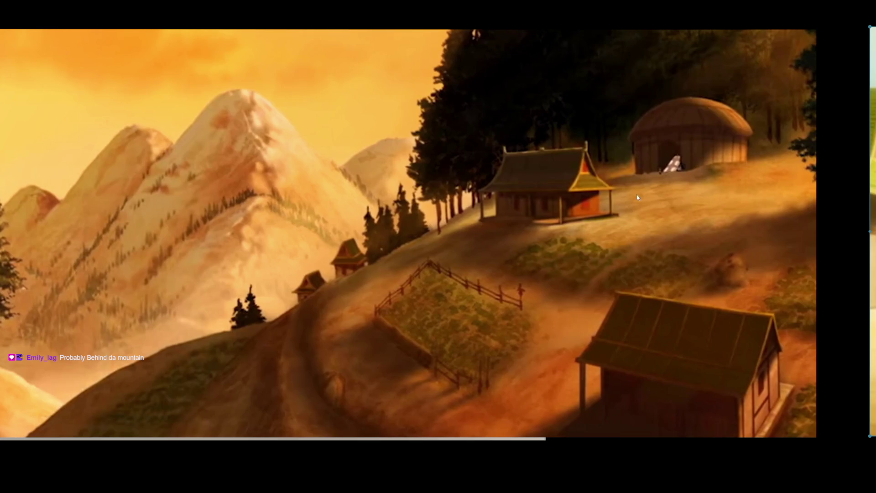
{"action": "scroll", "coordinate": [489, 152], "scroll_direction": "up", "scroll_amount": 5}
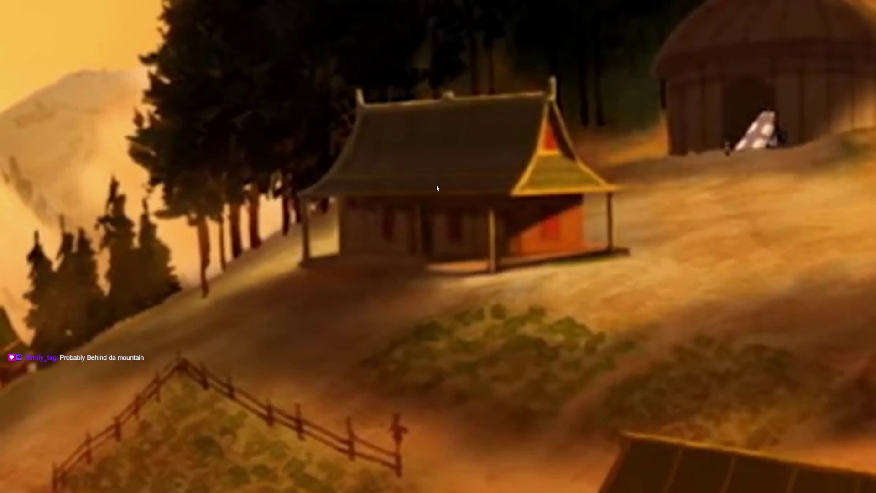
{"action": "scroll", "coordinate": [439, 270], "scroll_direction": "down", "scroll_amount": 6}
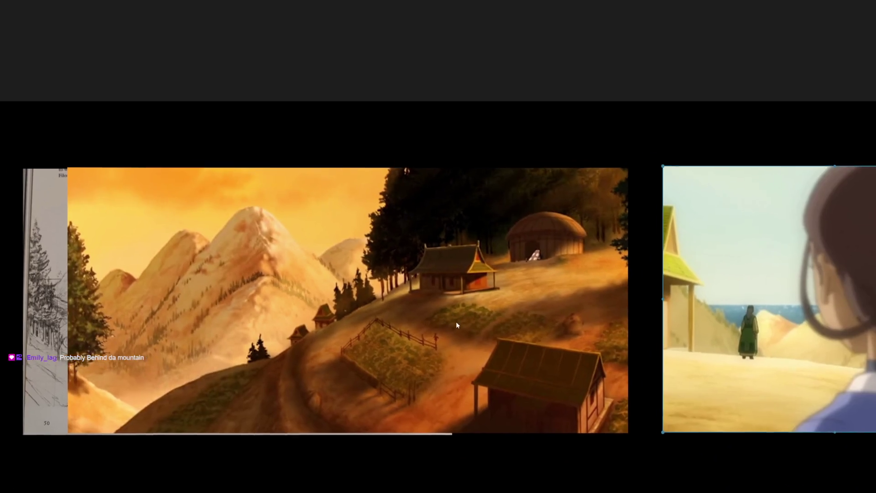
{"action": "scroll", "coordinate": [391, 289], "scroll_direction": "left", "scroll_amount": 3}
{"action": "scroll", "coordinate": [397, 292], "scroll_direction": "up", "scroll_amount": 4}
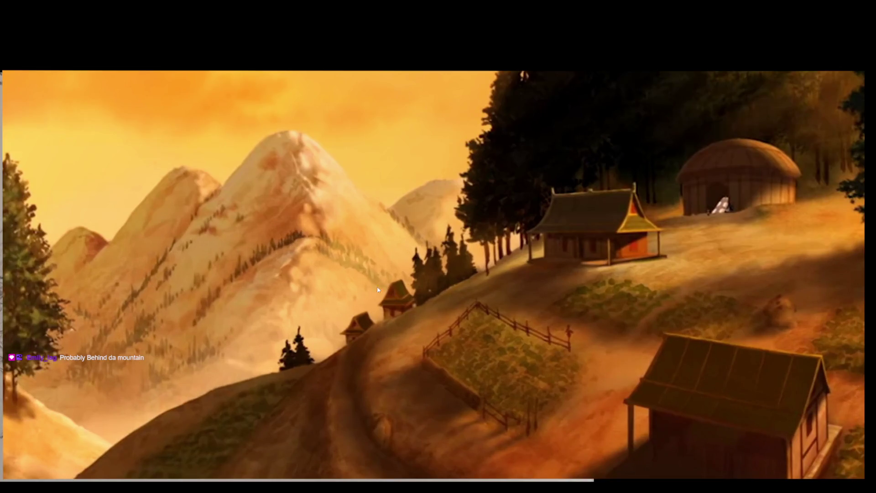
{"action": "scroll", "coordinate": [364, 312], "scroll_direction": "down", "scroll_amount": 3}
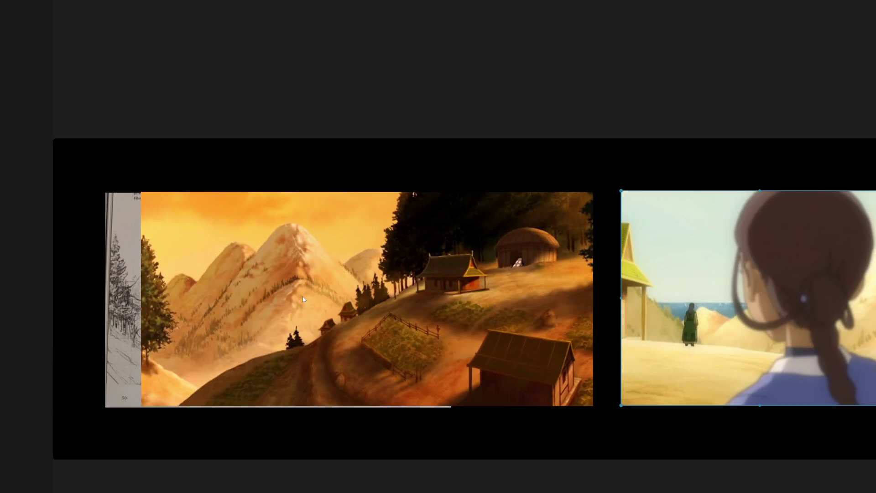
{"action": "scroll", "coordinate": [303, 299], "scroll_direction": "up", "scroll_amount": 2}
{"action": "scroll", "coordinate": [327, 330], "scroll_direction": "down", "scroll_amount": 3}
{"action": "scroll", "coordinate": [368, 330], "scroll_direction": "up", "scroll_amount": 1}
{"action": "mouse_move", "coordinate": [200, 332]}
{"action": "left_mouse_down"}
{"action": "mouse_move", "coordinate": [209, 256]}
{"action": "mouse_move", "coordinate": [195, 195]}
{"action": "mouse_move", "coordinate": [220, 150]}
{"action": "mouse_move", "coordinate": [233, 157]}
{"action": "left_mouse_up"}
{"action": "scroll", "coordinate": [362, 170], "scroll_direction": "up", "scroll_amount": 5}
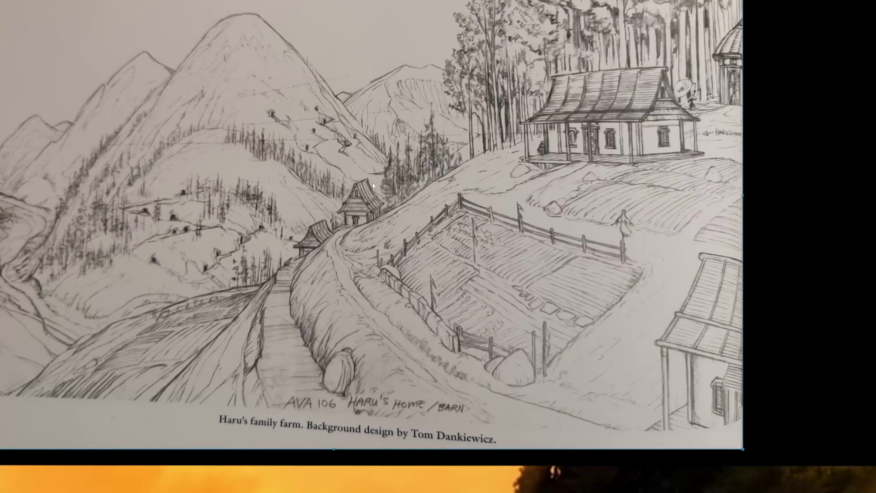
{"action": "scroll", "coordinate": [413, 214], "scroll_direction": "up", "scroll_amount": 1}
{"action": "mouse_move", "coordinate": [441, 202]}
{"action": "left_mouse_down"}
{"action": "mouse_move", "coordinate": [315, 226]}
{"action": "mouse_move", "coordinate": [219, 305]}
{"action": "left_mouse_up"}
{"action": "scroll", "coordinate": [478, 180], "scroll_direction": "up", "scroll_amount": 5}
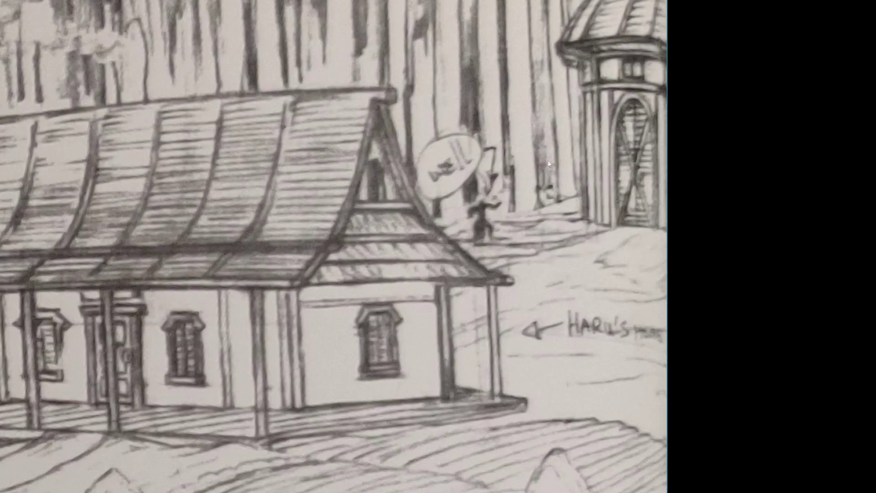
{"action": "scroll", "coordinate": [519, 159], "scroll_direction": "up", "scroll_amount": 3}
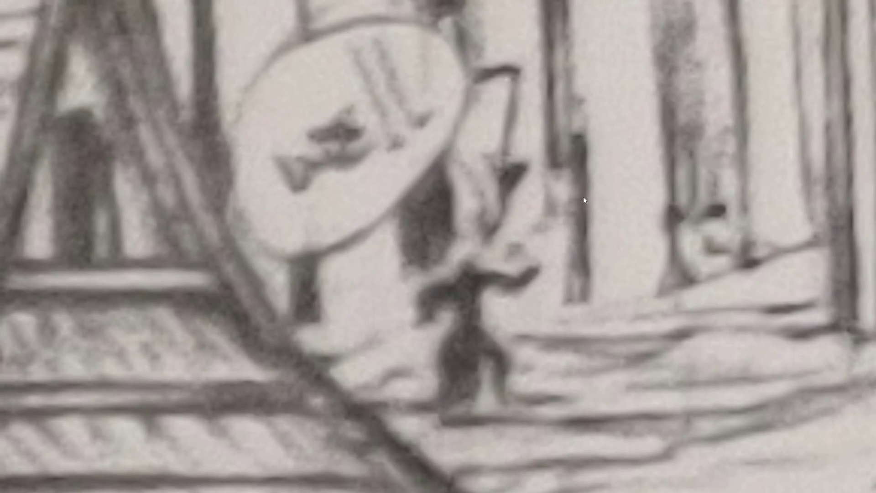
{"action": "scroll", "coordinate": [545, 316], "scroll_direction": "down", "scroll_amount": 5}
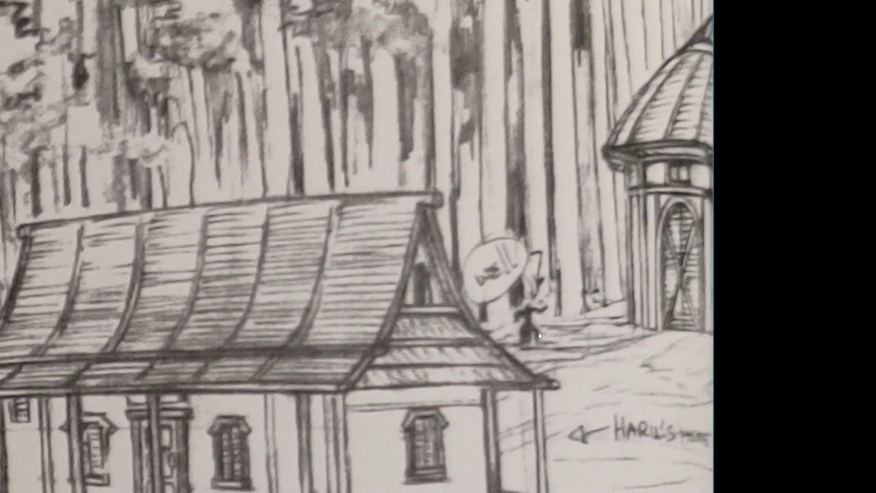
{"action": "scroll", "coordinate": [564, 398], "scroll_direction": "up", "scroll_amount": 5}
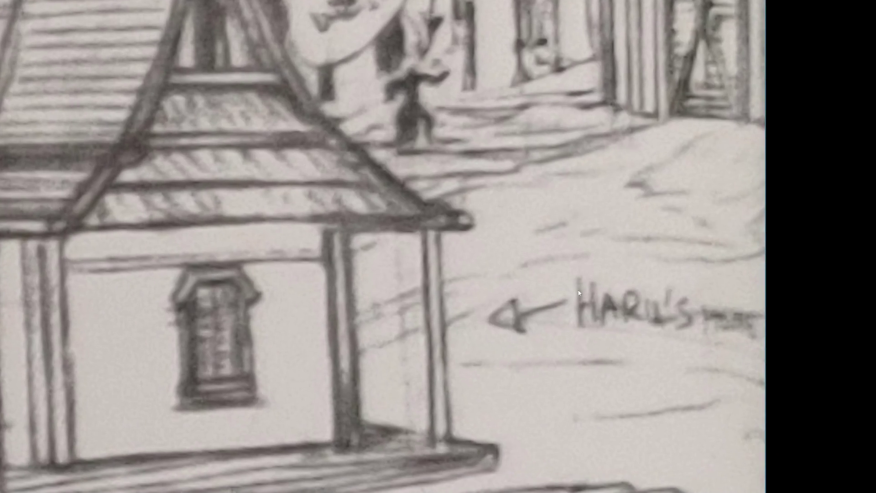
{"action": "scroll", "coordinate": [730, 340], "scroll_direction": "down", "scroll_amount": 5}
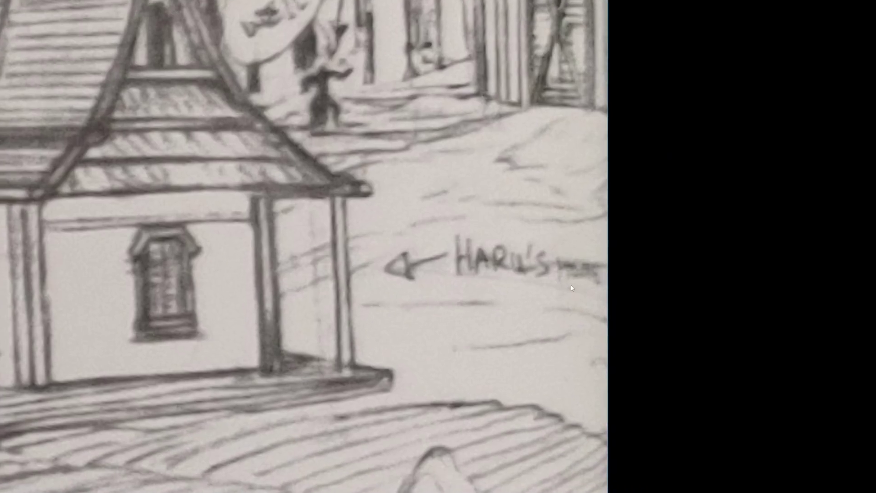
{"action": "scroll", "coordinate": [591, 273], "scroll_direction": "down", "scroll_amount": 3}
{"action": "scroll", "coordinate": [593, 274], "scroll_direction": "up", "scroll_amount": 5}
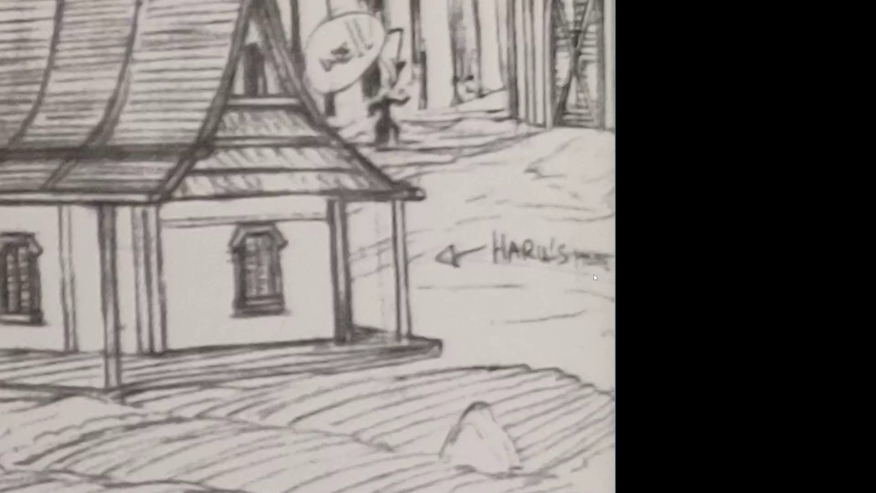
{"action": "scroll", "coordinate": [593, 273], "scroll_direction": "up", "scroll_amount": 5}
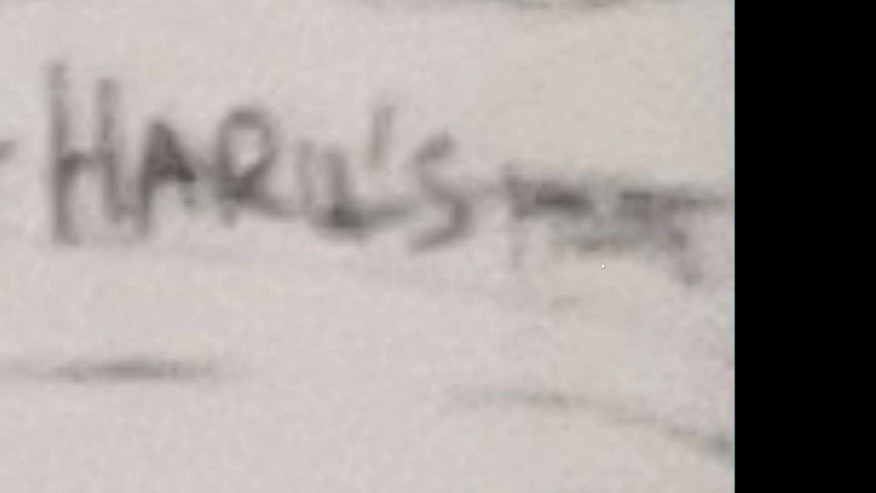
{"action": "scroll", "coordinate": [592, 278], "scroll_direction": "down", "scroll_amount": 5}
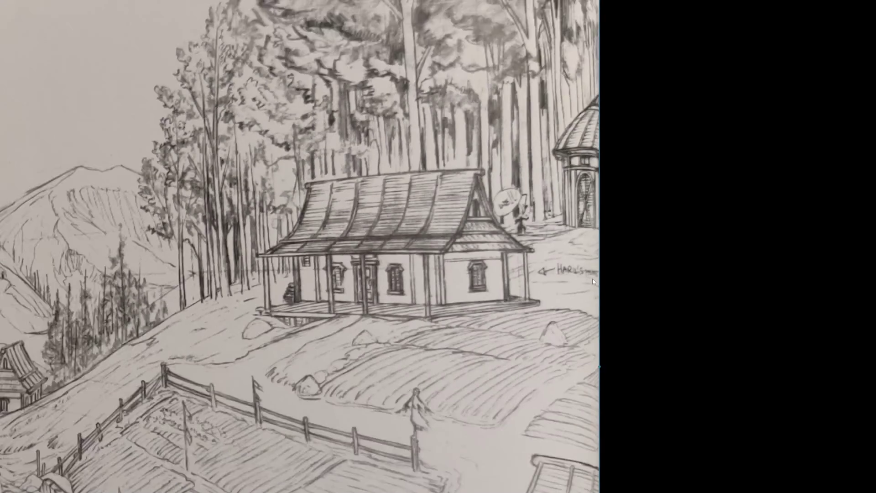
{"action": "scroll", "coordinate": [593, 281], "scroll_direction": "up", "scroll_amount": 5}
{"action": "scroll", "coordinate": [592, 279], "scroll_direction": "down", "scroll_amount": 2}
{"action": "scroll", "coordinate": [587, 265], "scroll_direction": "down", "scroll_amount": 3}
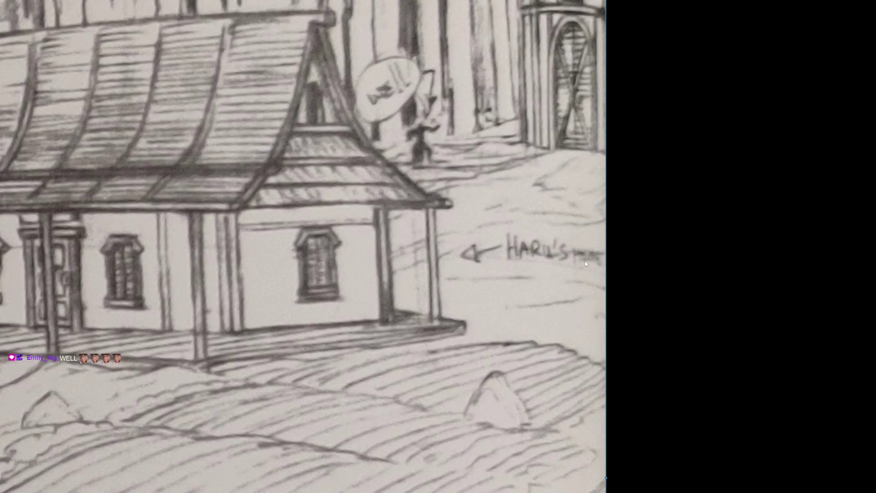
{"action": "scroll", "coordinate": [576, 263], "scroll_direction": "down", "scroll_amount": 2}
{"action": "scroll", "coordinate": [577, 263], "scroll_direction": "up", "scroll_amount": 6}
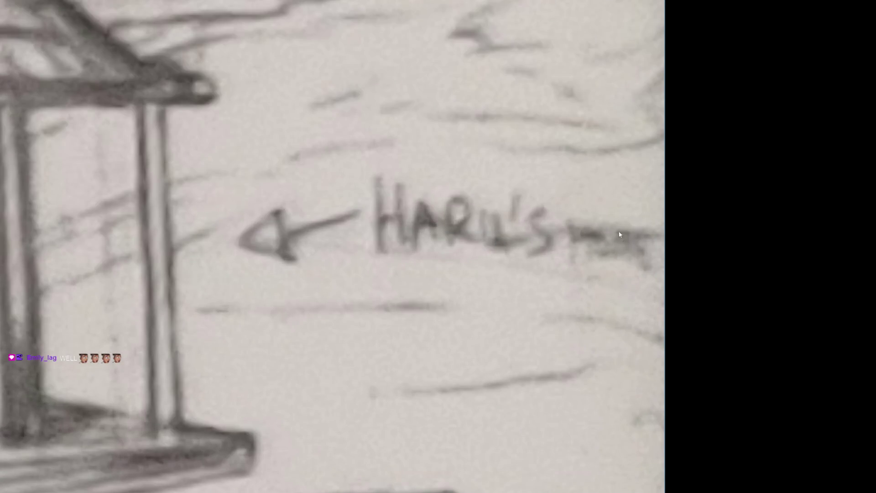
{"action": "scroll", "coordinate": [468, 276], "scroll_direction": "down", "scroll_amount": 3}
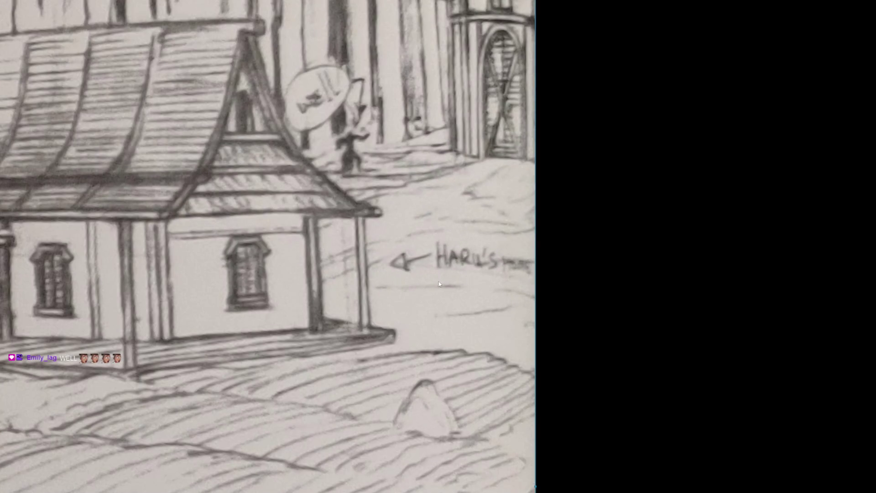
{"action": "scroll", "coordinate": [472, 194], "scroll_direction": "down", "scroll_amount": 5}
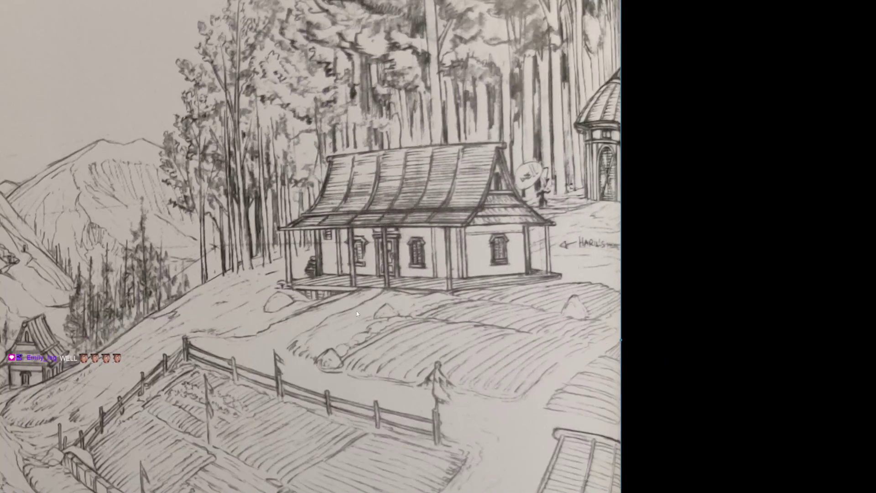
{"action": "left_click_drag", "start_coordinate": [357, 311], "coordinate": [603, 188]}
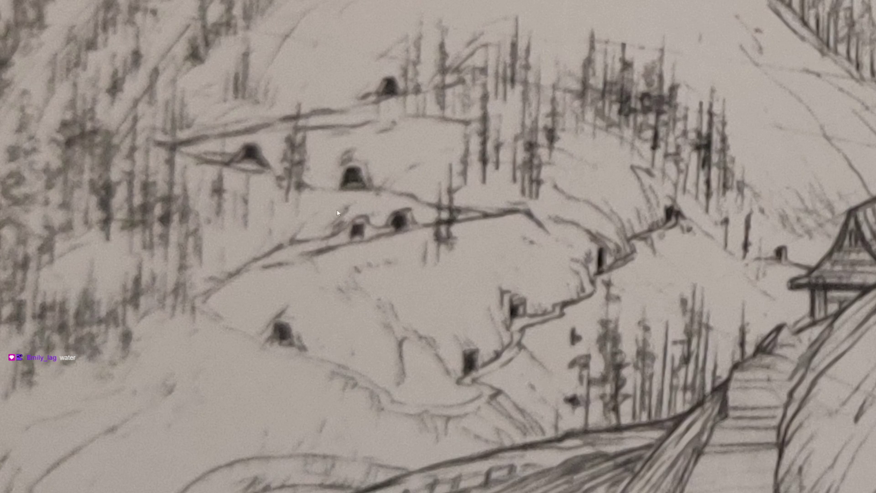
{"action": "scroll", "coordinate": [420, 314], "scroll_direction": "down", "scroll_amount": 10}
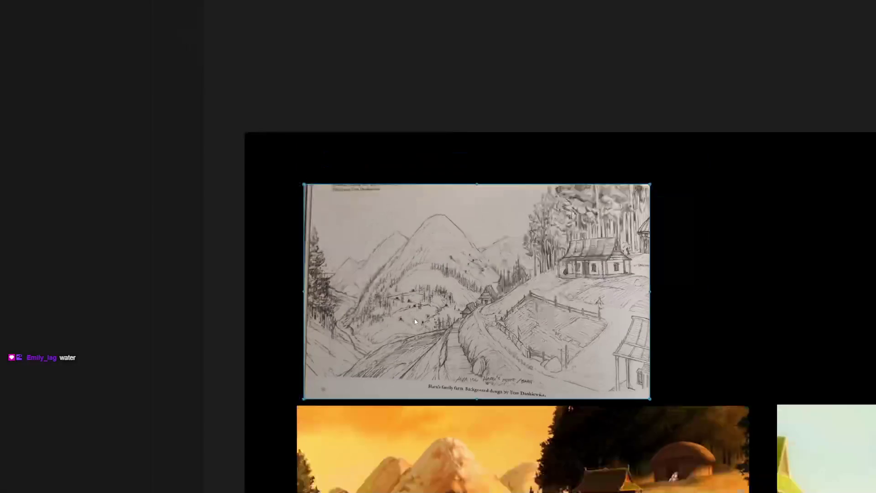
{"action": "scroll", "coordinate": [488, 341], "scroll_direction": "up", "scroll_amount": 5}
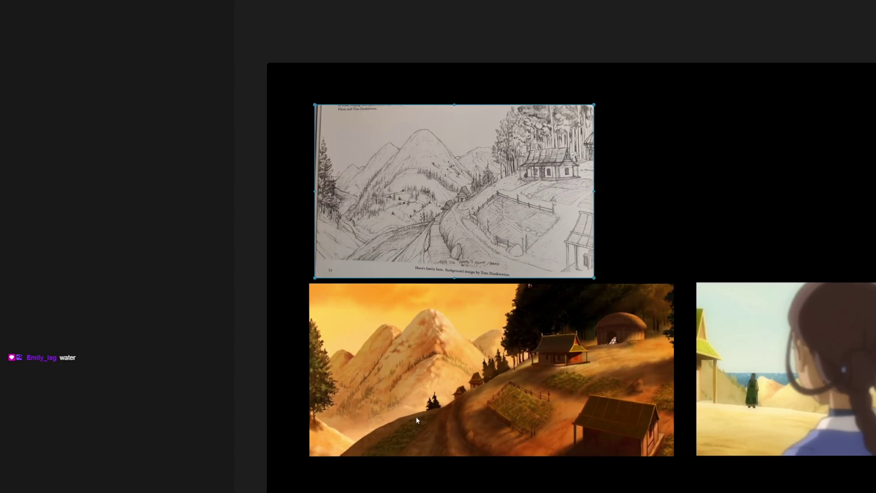
{"action": "scroll", "coordinate": [417, 419], "scroll_direction": "up", "scroll_amount": 5}
{"action": "scroll", "coordinate": [464, 281], "scroll_direction": "up", "scroll_amount": 3}
{"action": "scroll", "coordinate": [381, 283], "scroll_direction": "down", "scroll_amount": 3}
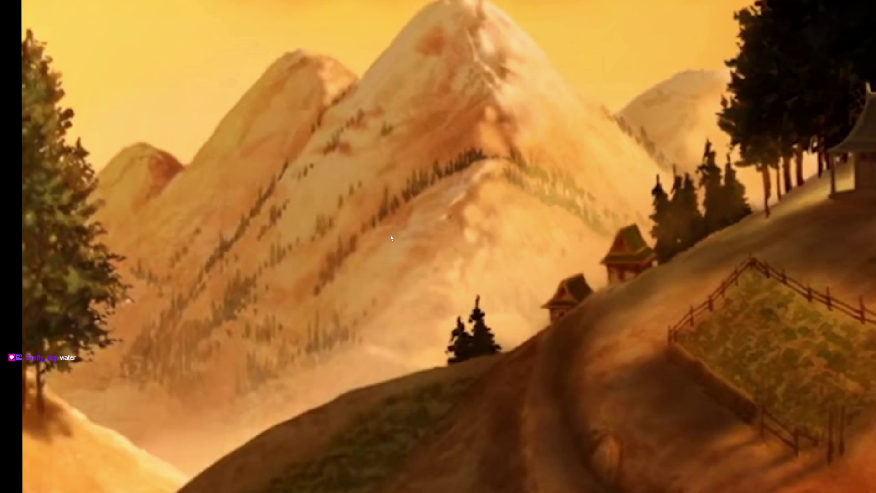
{"action": "scroll", "coordinate": [472, 251], "scroll_direction": "down", "scroll_amount": 10}
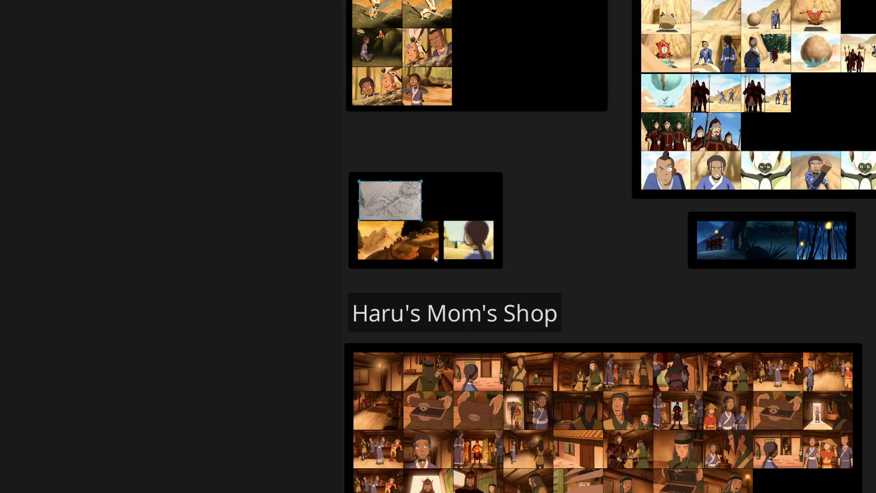
{"action": "scroll", "coordinate": [642, 250], "scroll_direction": "right", "scroll_amount": 10}
{"action": "scroll", "coordinate": [410, 215], "scroll_direction": "up", "scroll_amount": 10}
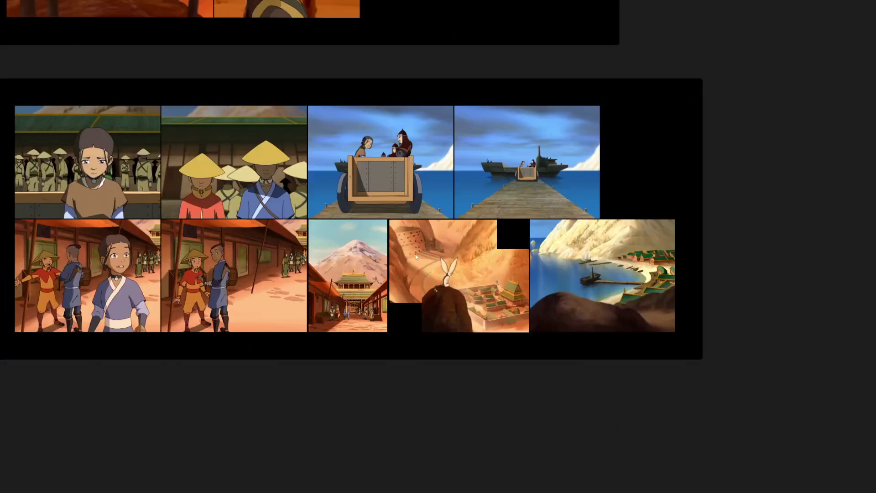
{"action": "scroll", "coordinate": [409, 214], "scroll_direction": "up", "scroll_amount": 5}
{"action": "scroll", "coordinate": [406, 208], "scroll_direction": "down", "scroll_amount": 5}
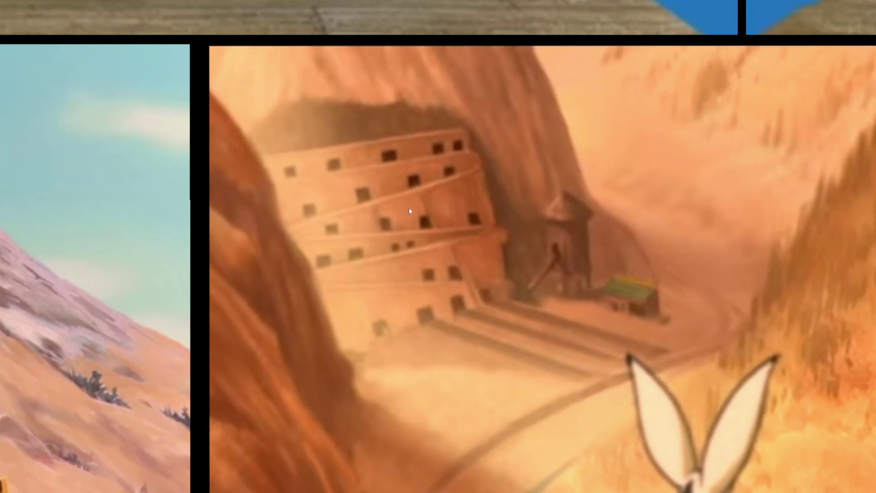
{"action": "scroll", "coordinate": [409, 210], "scroll_direction": "down", "scroll_amount": 5}
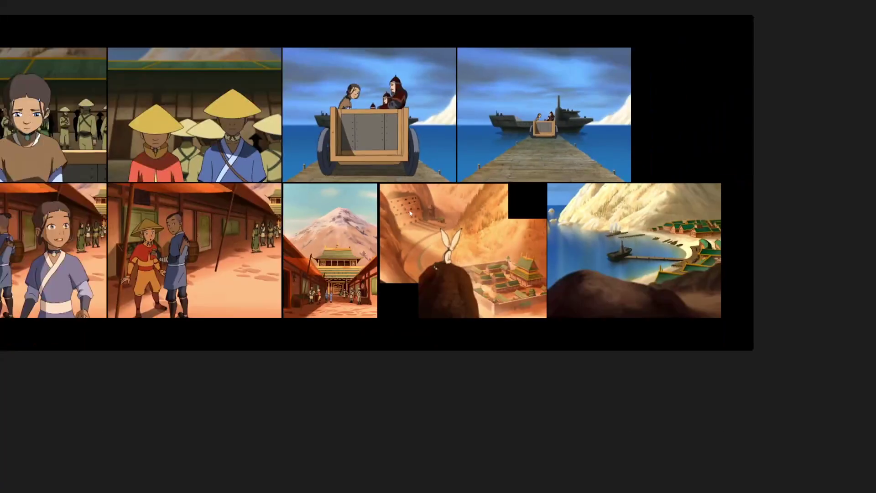
{"action": "scroll", "coordinate": [409, 222], "scroll_direction": "up", "scroll_amount": 3}
{"action": "scroll", "coordinate": [412, 207], "scroll_direction": "down", "scroll_amount": 2}
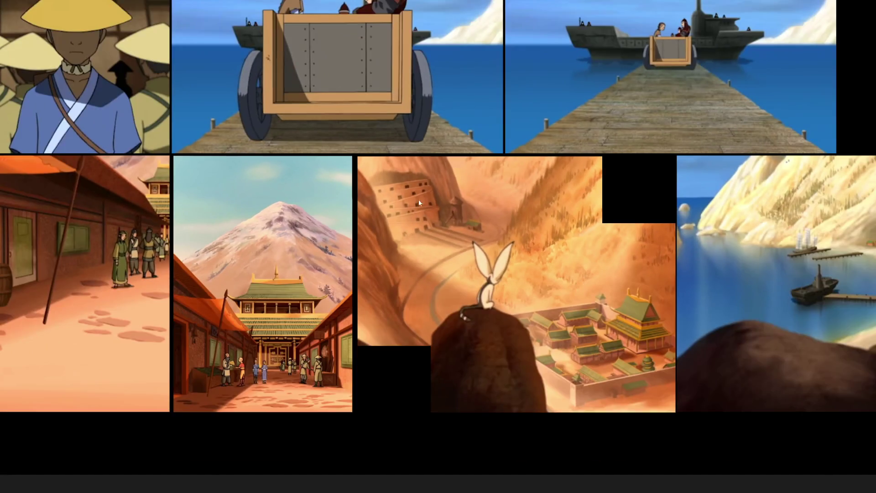
{"action": "scroll", "coordinate": [420, 203], "scroll_direction": "up", "scroll_amount": 3}
{"action": "scroll", "coordinate": [420, 203], "scroll_direction": "down", "scroll_amount": 5}
{"action": "scroll", "coordinate": [420, 204], "scroll_direction": "up", "scroll_amount": 3}
{"action": "mouse_move", "coordinate": [579, 246]}
{"action": "left_mouse_down"}
{"action": "mouse_move", "coordinate": [436, 247]}
{"action": "mouse_move", "coordinate": [441, 305]}
{"action": "mouse_move", "coordinate": [465, 108]}
{"action": "mouse_move", "coordinate": [515, 309]}
{"action": "left_mouse_up"}
{"action": "scroll", "coordinate": [423, 169], "scroll_direction": "down", "scroll_amount": 1}
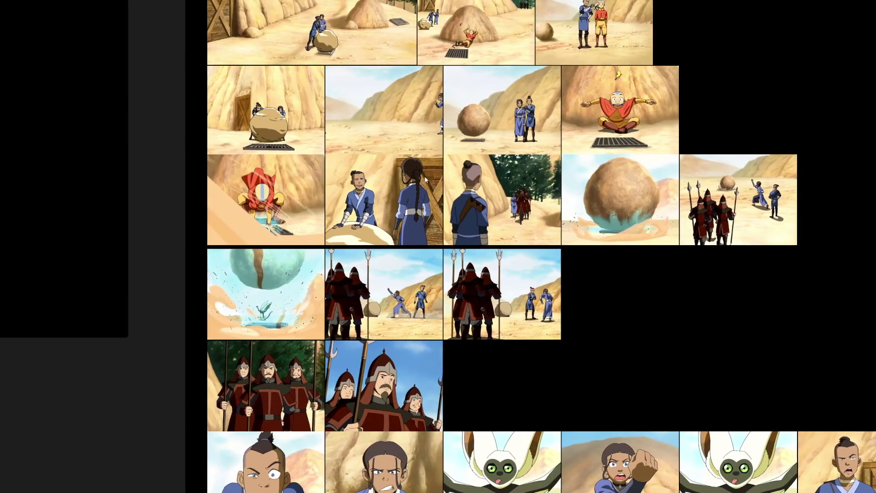
{"action": "scroll", "coordinate": [205, 182], "scroll_direction": "down", "scroll_amount": 5}
{"action": "scroll", "coordinate": [300, 328], "scroll_direction": "up", "scroll_amount": 6}
{"action": "scroll", "coordinate": [301, 328], "scroll_direction": "up", "scroll_amount": 5}
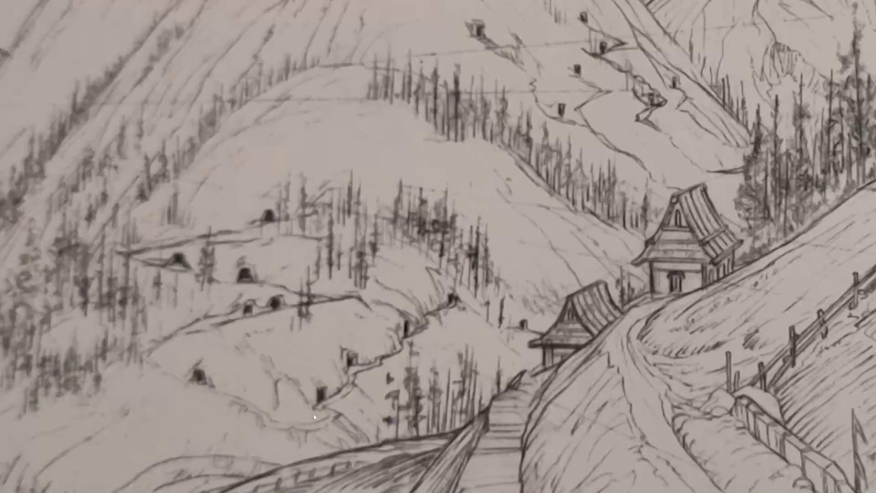
{"action": "mouse_move", "coordinate": [207, 114]}
{"action": "left_mouse_down"}
{"action": "mouse_move", "coordinate": [302, 254]}
{"action": "mouse_move", "coordinate": [244, 179]}
{"action": "left_mouse_up"}
{"action": "scroll", "coordinate": [243, 179], "scroll_direction": "down", "scroll_amount": 1}
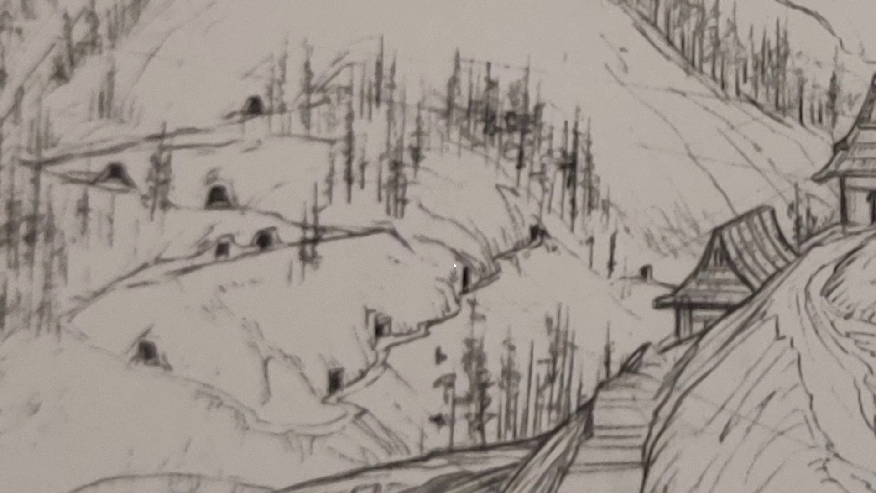
{"action": "scroll", "coordinate": [446, 280], "scroll_direction": "down", "scroll_amount": 3}
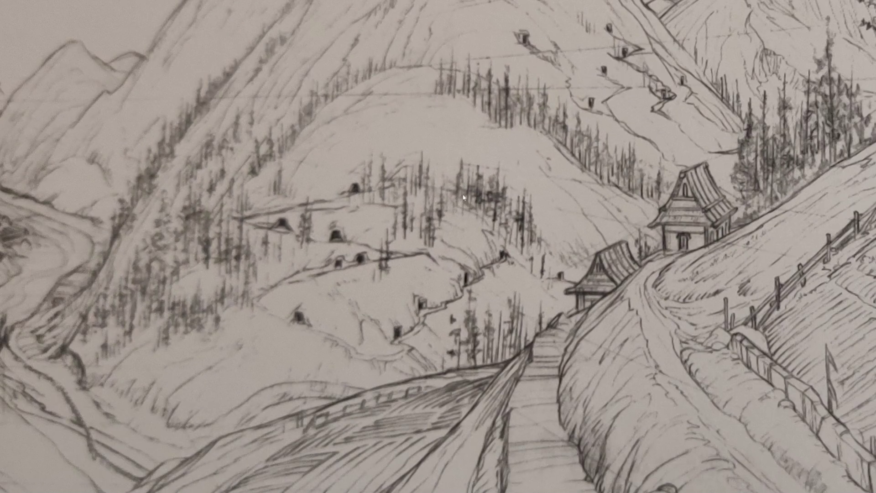
{"action": "scroll", "coordinate": [447, 208], "scroll_direction": "down", "scroll_amount": 3}
{"action": "scroll", "coordinate": [428, 212], "scroll_direction": "up", "scroll_amount": 3}
{"action": "scroll", "coordinate": [442, 252], "scroll_direction": "down", "scroll_amount": 4}
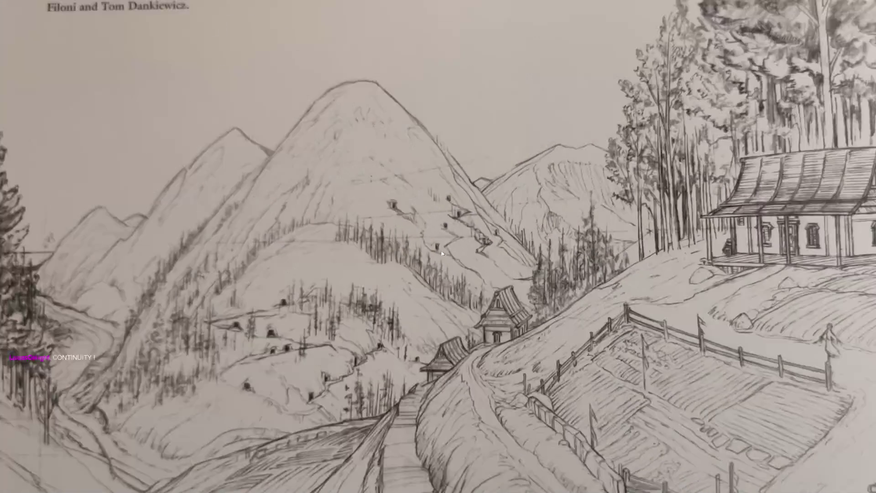
{"action": "key", "text": "Right"}
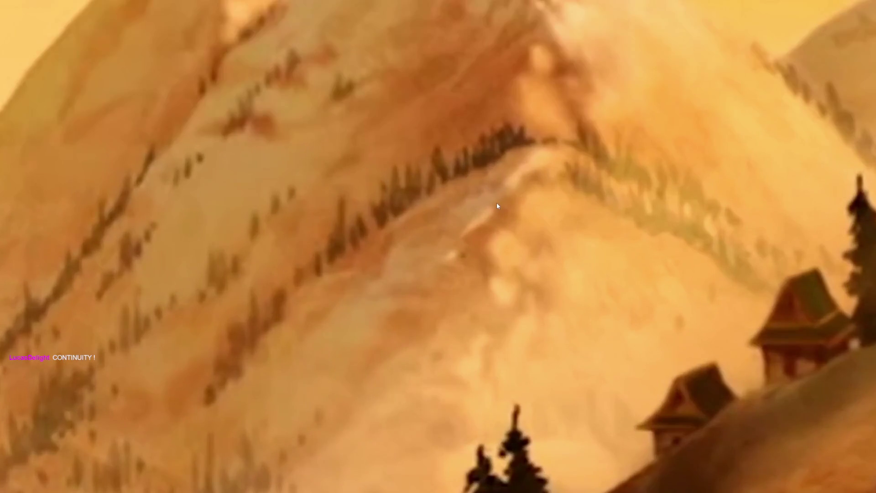
{"action": "scroll", "coordinate": [497, 206], "scroll_direction": "down", "scroll_amount": 3}
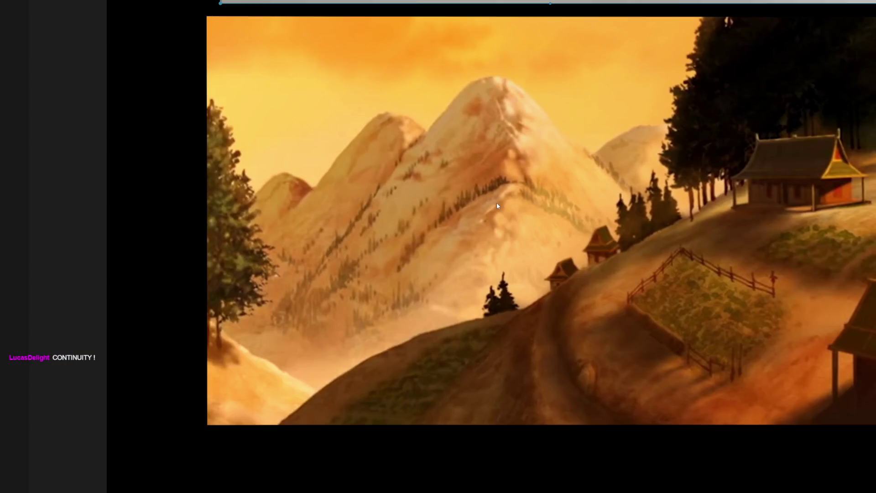
{"action": "scroll", "coordinate": [512, 224], "scroll_direction": "up", "scroll_amount": 3}
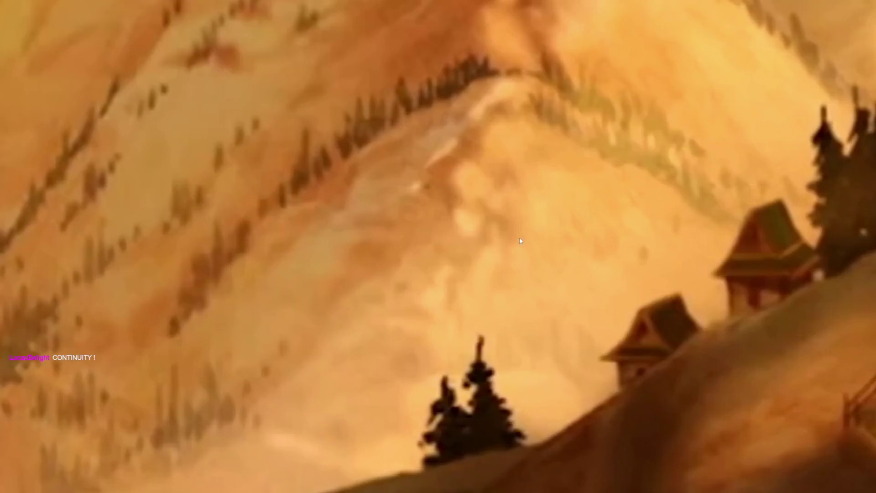
{"action": "key", "text": "Right"}
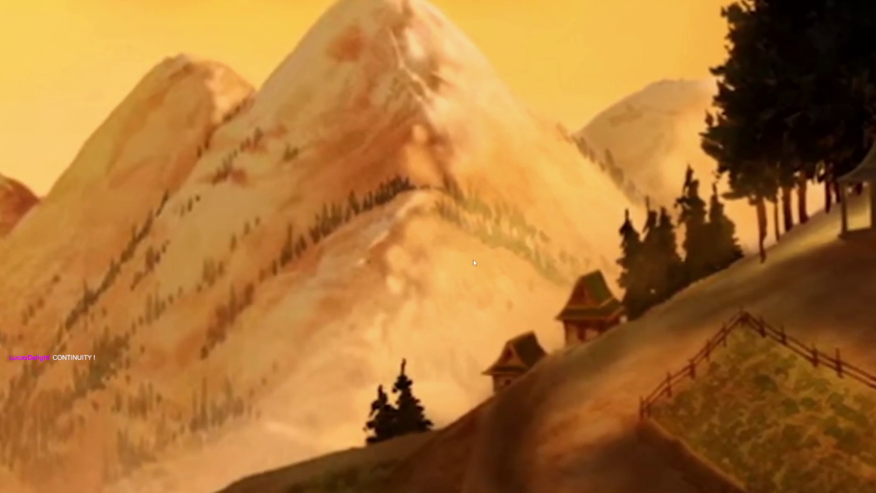
{"action": "scroll", "coordinate": [409, 203], "scroll_direction": "down", "scroll_amount": 5}
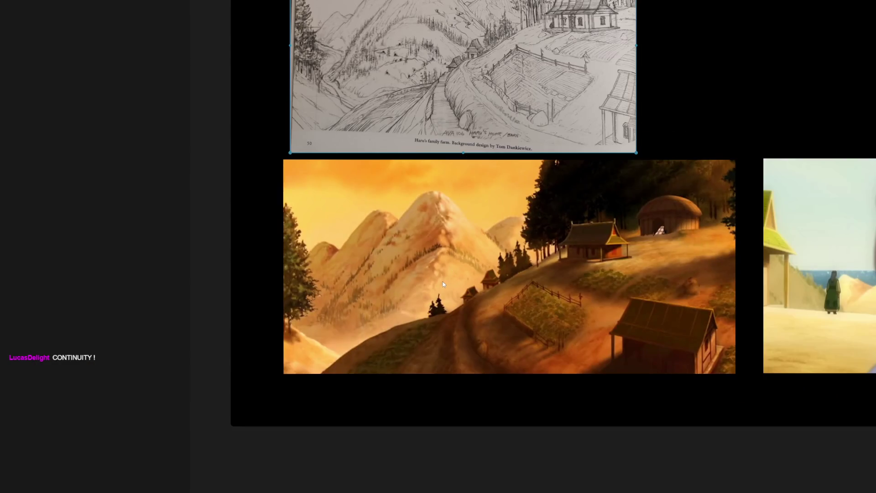
{"action": "scroll", "coordinate": [510, 304], "scroll_direction": "up", "scroll_amount": 5}
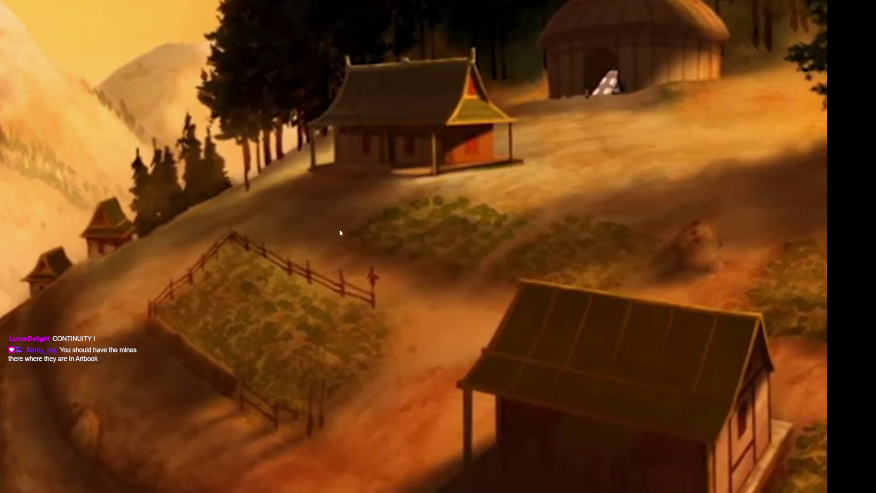
{"action": "scroll", "coordinate": [392, 232], "scroll_direction": "down", "scroll_amount": 3}
{"action": "scroll", "coordinate": [184, 276], "scroll_direction": "up", "scroll_amount": 5}
{"action": "scroll", "coordinate": [496, 289], "scroll_direction": "down", "scroll_amount": 2}
{"action": "scroll", "coordinate": [407, 232], "scroll_direction": "up", "scroll_amount": 4}
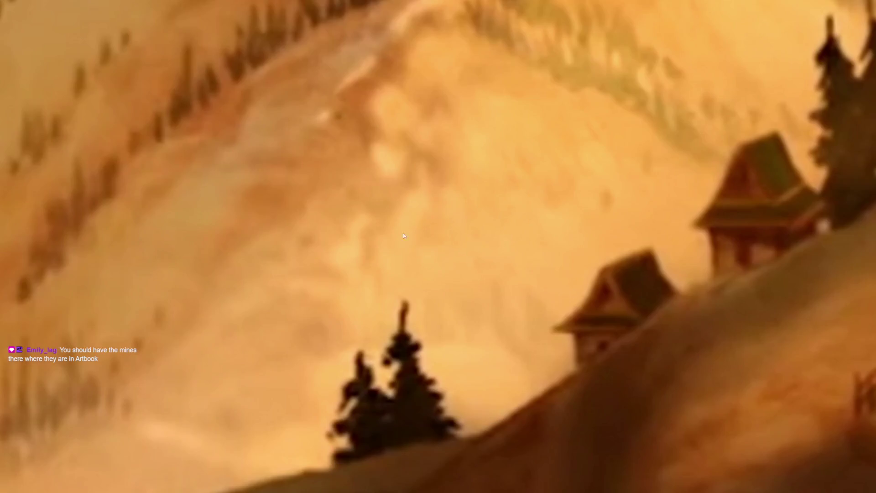
{"action": "scroll", "coordinate": [405, 132], "scroll_direction": "down", "scroll_amount": 3}
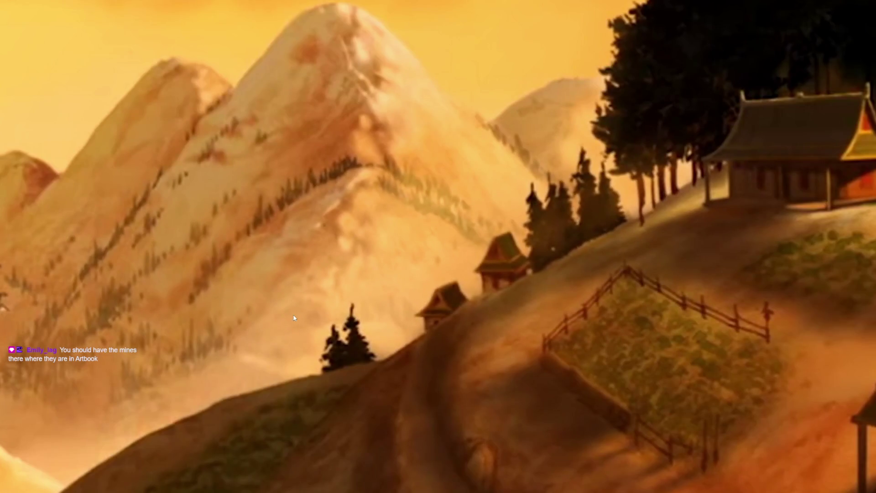
{"action": "scroll", "coordinate": [294, 318], "scroll_direction": "down", "scroll_amount": 3}
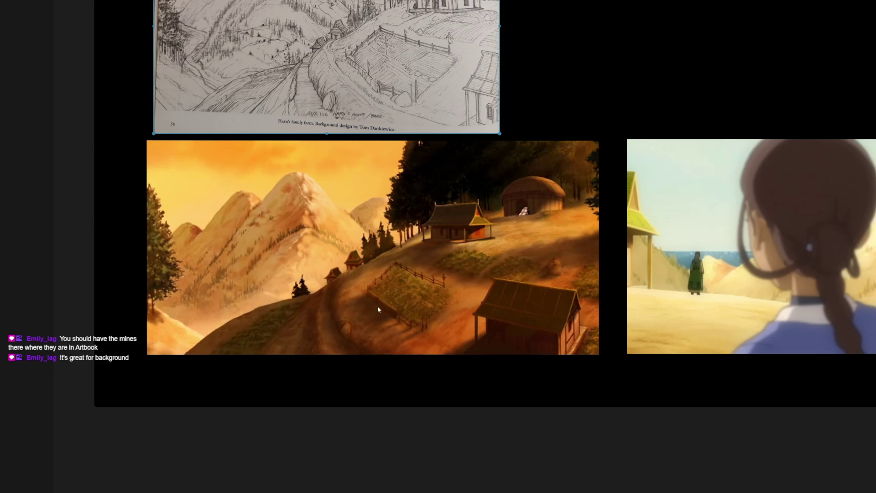
{"action": "scroll", "coordinate": [378, 306], "scroll_direction": "down", "scroll_amount": 5}
{"action": "left_click_drag", "start_coordinate": [331, 146], "coordinate": [376, 329]}
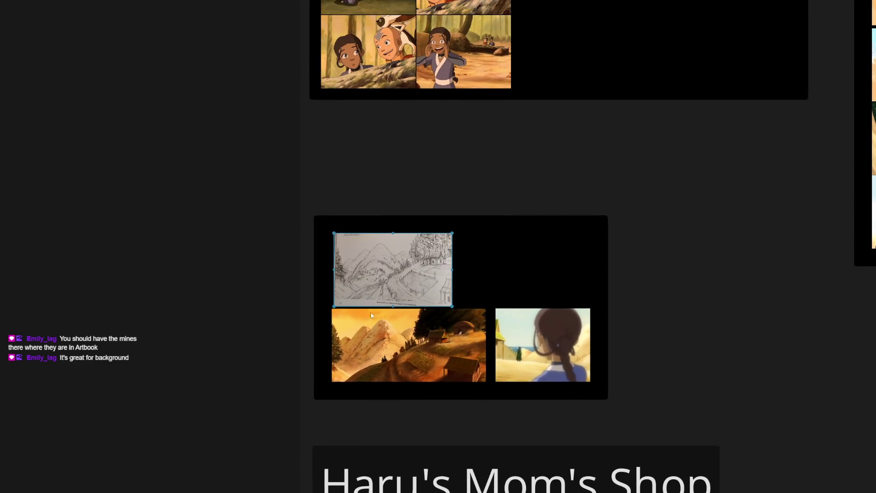
{"action": "scroll", "coordinate": [333, 226], "scroll_direction": "up", "scroll_amount": 10}
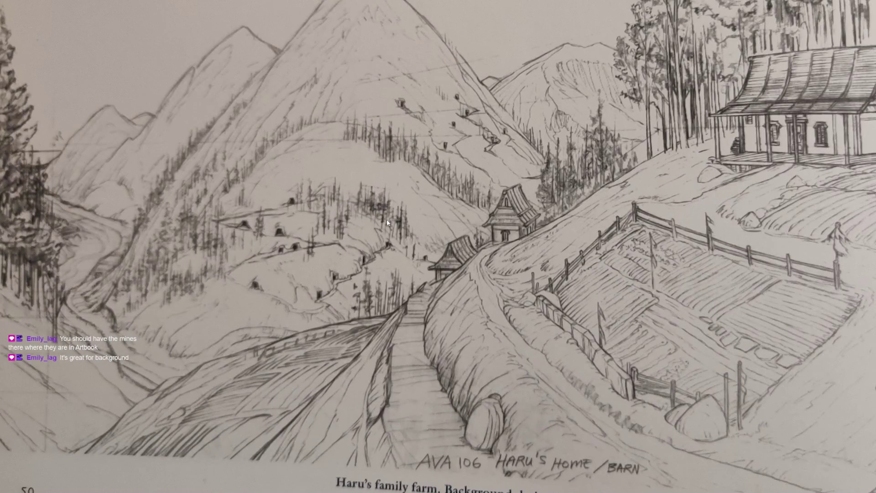
{"action": "scroll", "coordinate": [380, 247], "scroll_direction": "up", "scroll_amount": 5}
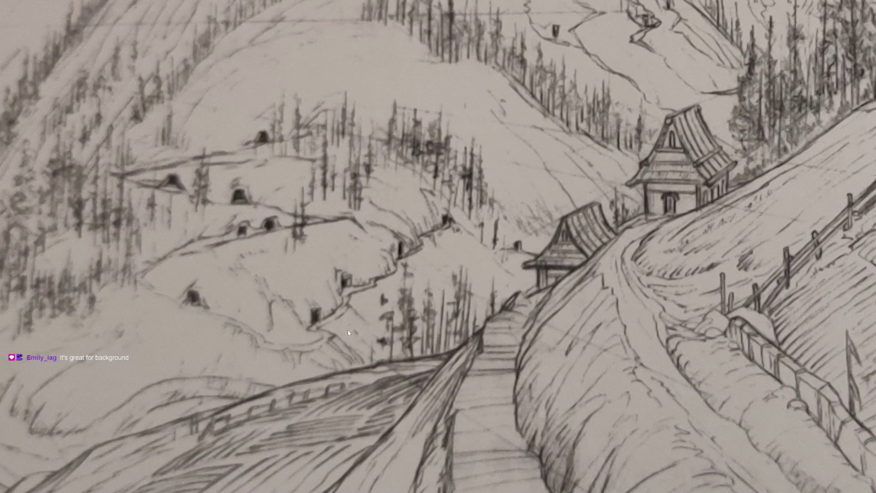
{"action": "scroll", "coordinate": [386, 244], "scroll_direction": "down", "scroll_amount": 5}
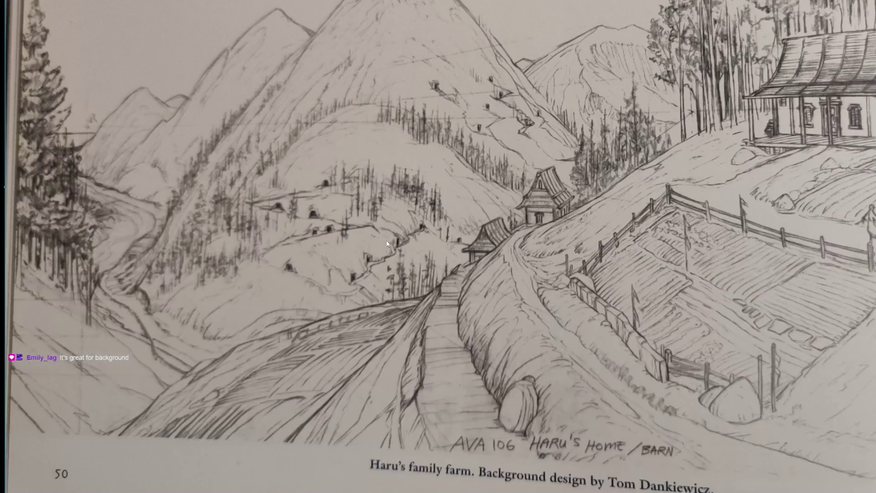
{"action": "scroll", "coordinate": [400, 232], "scroll_direction": "down", "scroll_amount": 10}
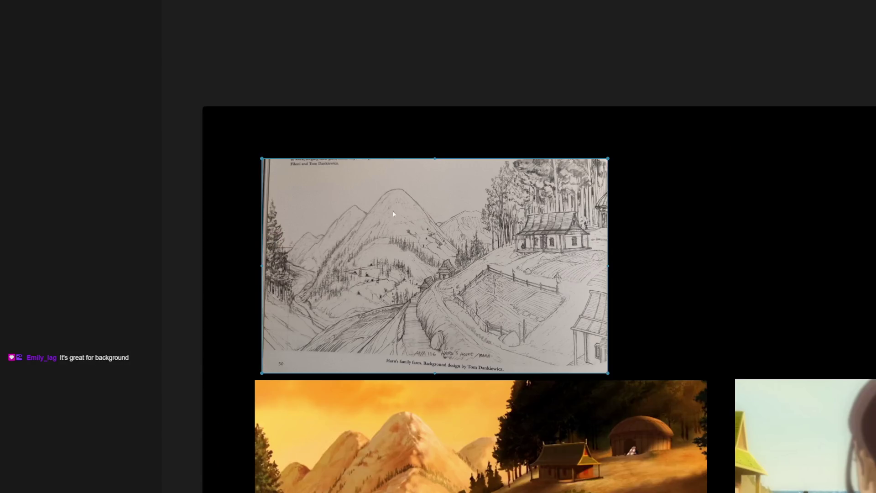
{"action": "scroll", "coordinate": [472, 350], "scroll_direction": "down", "scroll_amount": 4}
{"action": "scroll", "coordinate": [551, 348], "scroll_direction": "up", "scroll_amount": 10}
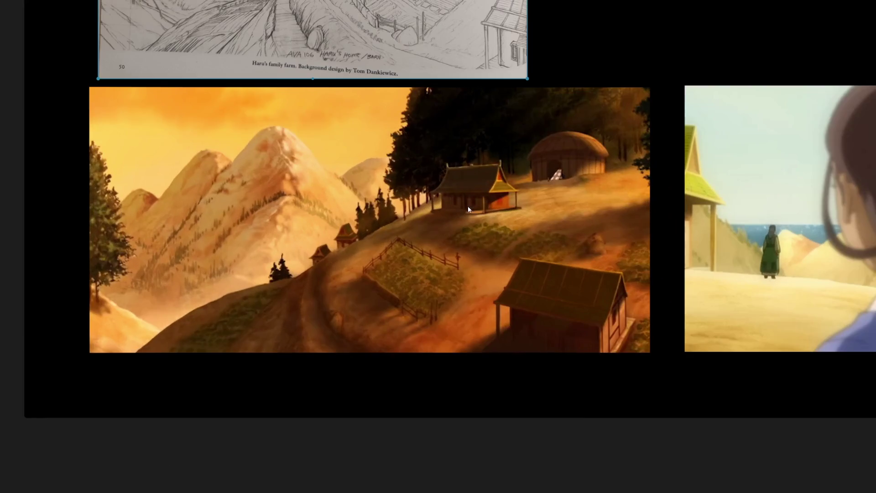
{"action": "scroll", "coordinate": [571, 245], "scroll_direction": "down", "scroll_amount": 5}
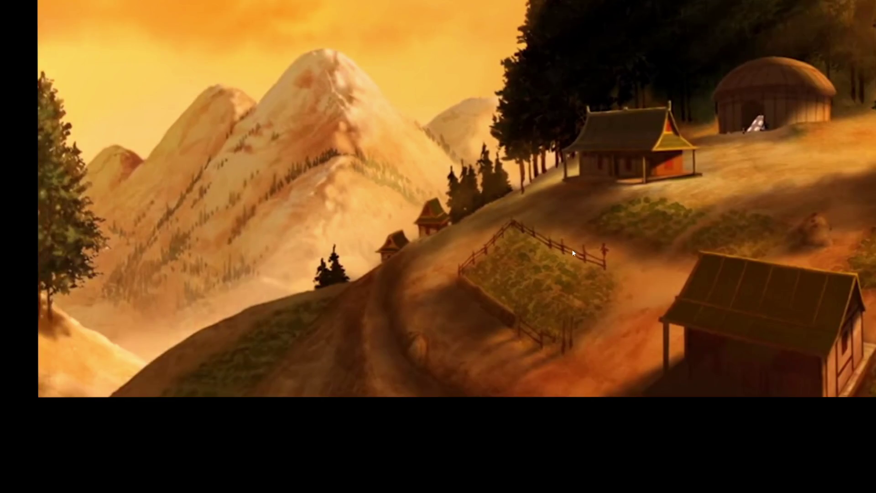
{"action": "scroll", "coordinate": [450, 274], "scroll_direction": "down", "scroll_amount": 8}
{"action": "scroll", "coordinate": [428, 245], "scroll_direction": "up", "scroll_amount": 8}
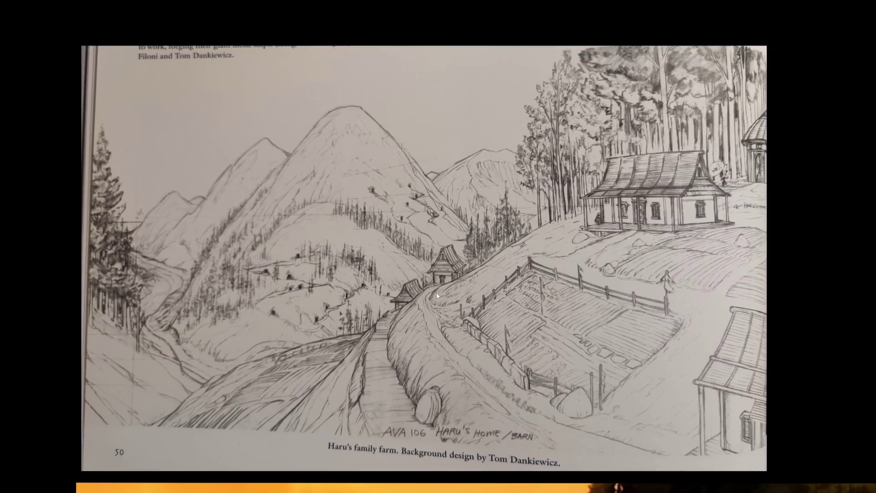
{"action": "left_click_drag", "start_coordinate": [437, 296], "coordinate": [432, 288]}
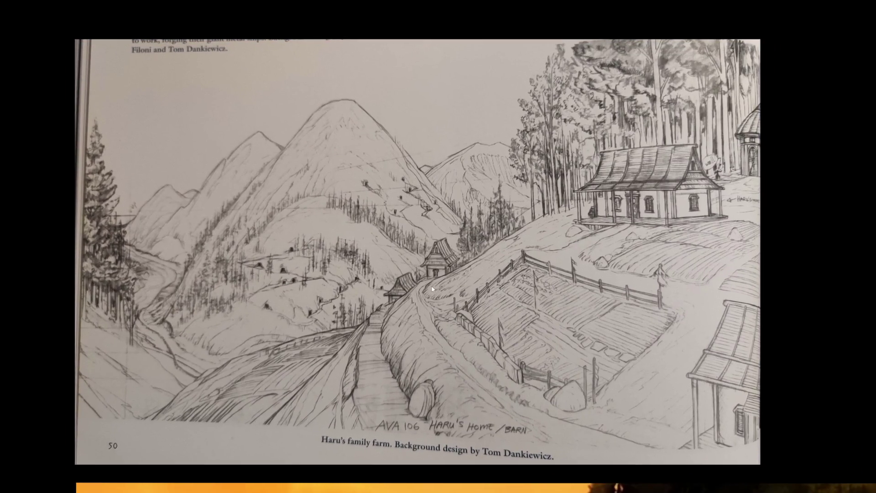
{"action": "scroll", "coordinate": [639, 167], "scroll_direction": "up", "scroll_amount": 5}
{"action": "scroll", "coordinate": [561, 141], "scroll_direction": "down", "scroll_amount": 2}
{"action": "mouse_move", "coordinate": [548, 350]}
{"action": "left_mouse_down"}
{"action": "mouse_move", "coordinate": [381, 256]}
{"action": "mouse_move", "coordinate": [381, 202]}
{"action": "left_mouse_up"}
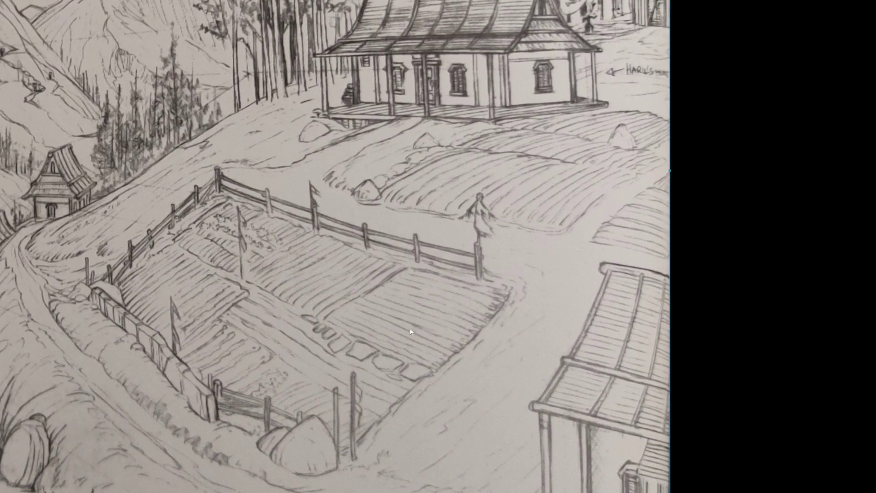
{"action": "scroll", "coordinate": [418, 327], "scroll_direction": "down", "scroll_amount": 2}
{"action": "left_click_drag", "start_coordinate": [417, 327], "coordinate": [431, 184]}
{"action": "scroll", "coordinate": [468, 231], "scroll_direction": "up", "scroll_amount": 2}
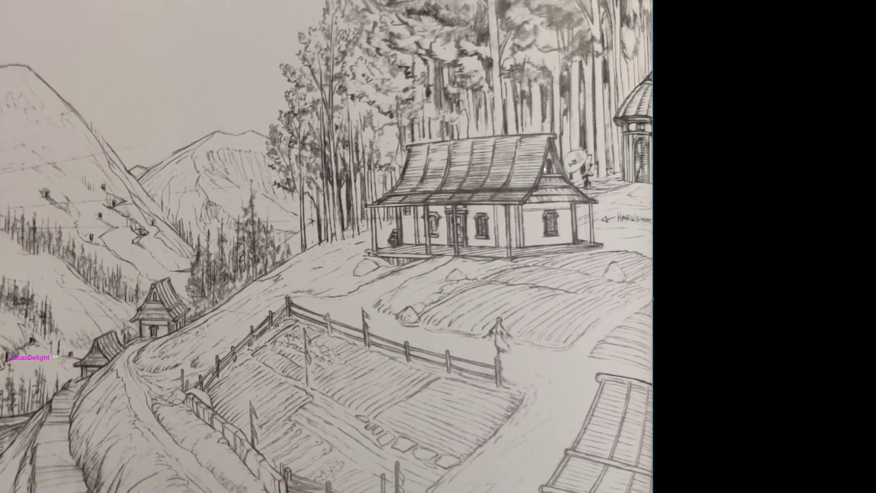
{"action": "left_click_drag", "start_coordinate": [544, 169], "coordinate": [252, 298]}
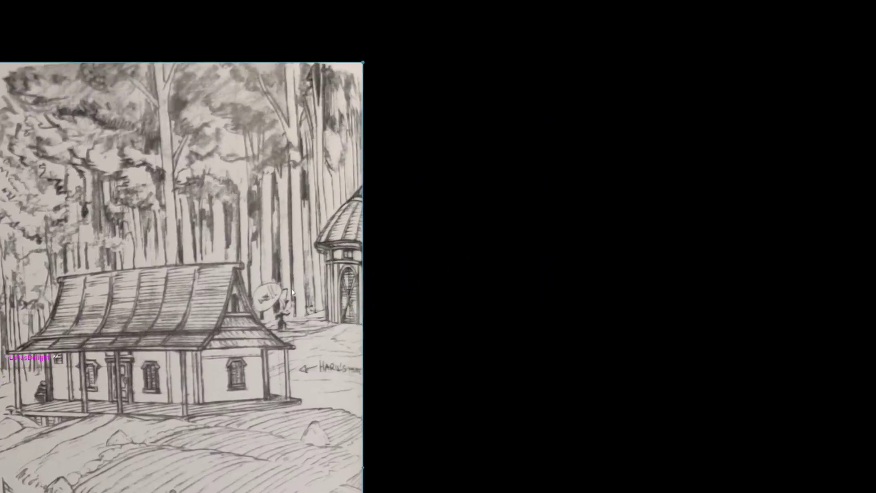
{"action": "scroll", "coordinate": [333, 318], "scroll_direction": "up", "scroll_amount": 3}
{"action": "scroll", "coordinate": [356, 314], "scroll_direction": "down", "scroll_amount": 1}
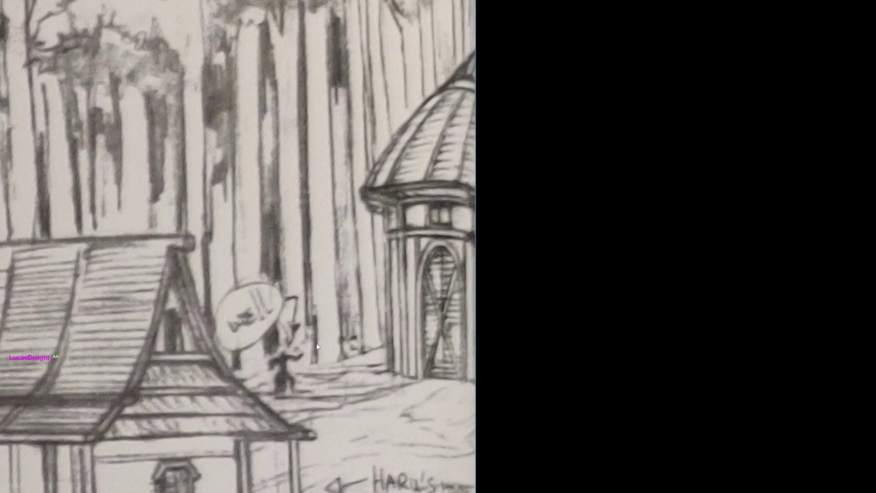
{"action": "scroll", "coordinate": [318, 347], "scroll_direction": "down", "scroll_amount": 4}
{"action": "scroll", "coordinate": [409, 354], "scroll_direction": "up", "scroll_amount": 2}
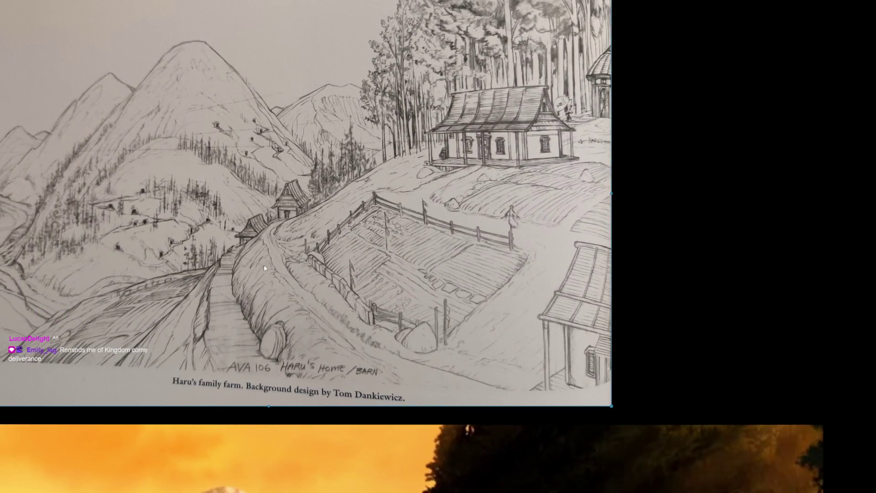
{"action": "left_click_drag", "start_coordinate": [267, 218], "coordinate": [404, 319]}
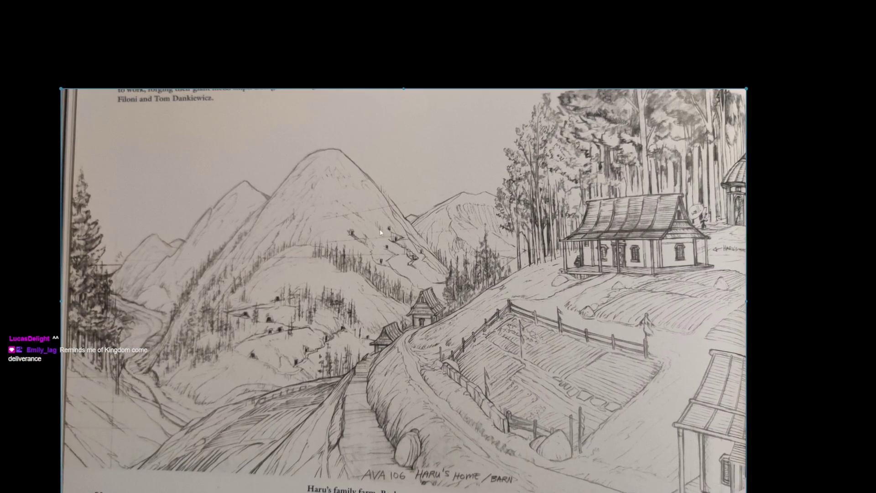
{"action": "scroll", "coordinate": [381, 233], "scroll_direction": "down", "scroll_amount": 10}
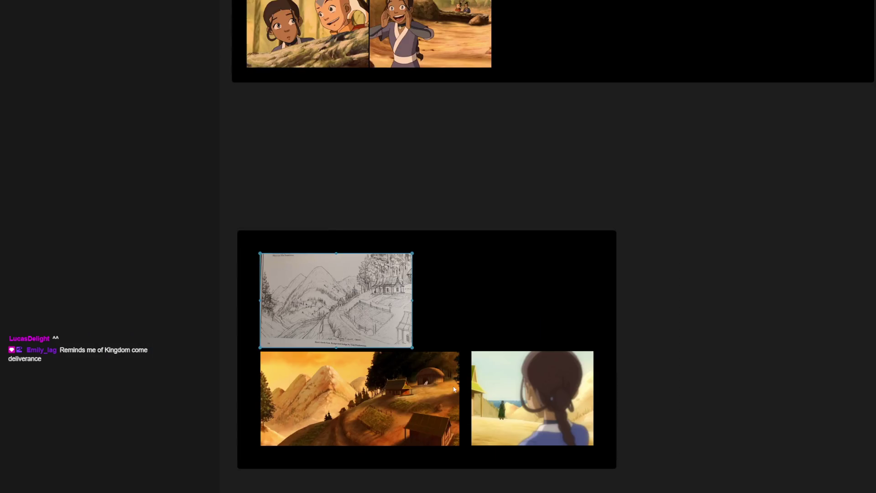
{"action": "scroll", "coordinate": [351, 233], "scroll_direction": "up", "scroll_amount": 5}
{"action": "scroll", "coordinate": [478, 367], "scroll_direction": "down", "scroll_amount": 2}
{"action": "left_click_drag", "start_coordinate": [477, 367], "coordinate": [395, 118]}
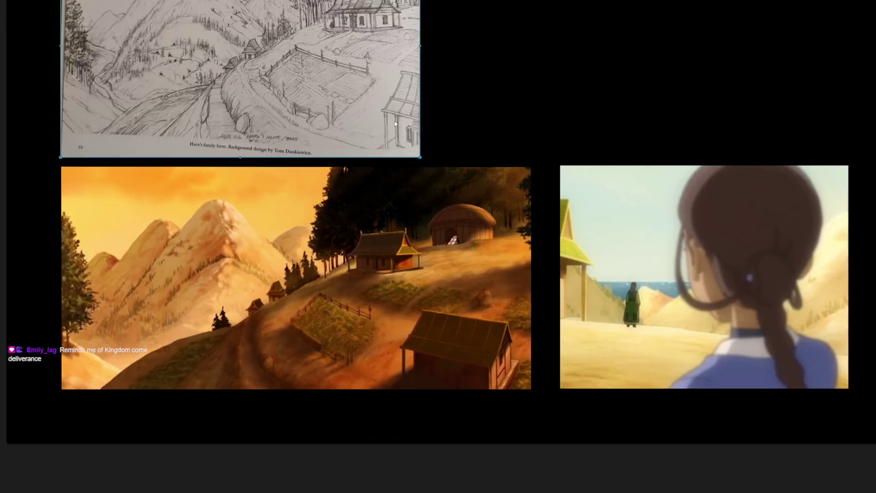
{"action": "scroll", "coordinate": [447, 228], "scroll_direction": "up", "scroll_amount": 8}
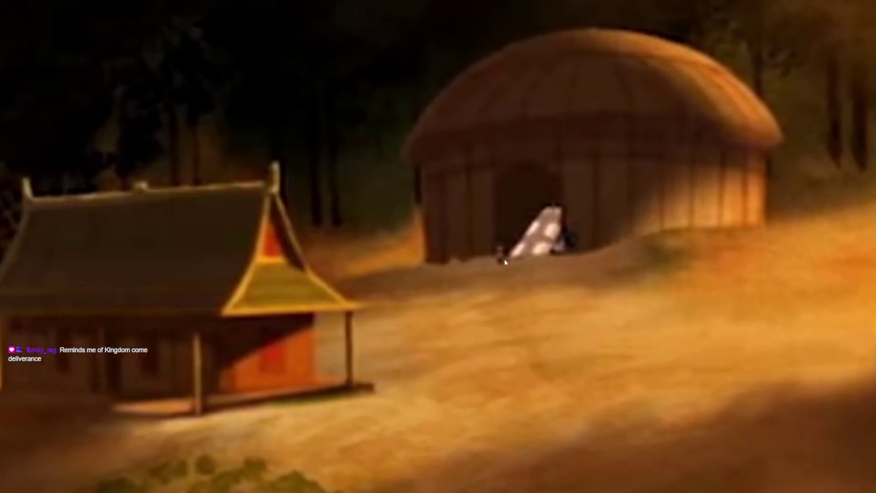
{"action": "scroll", "coordinate": [587, 267], "scroll_direction": "down", "scroll_amount": 3}
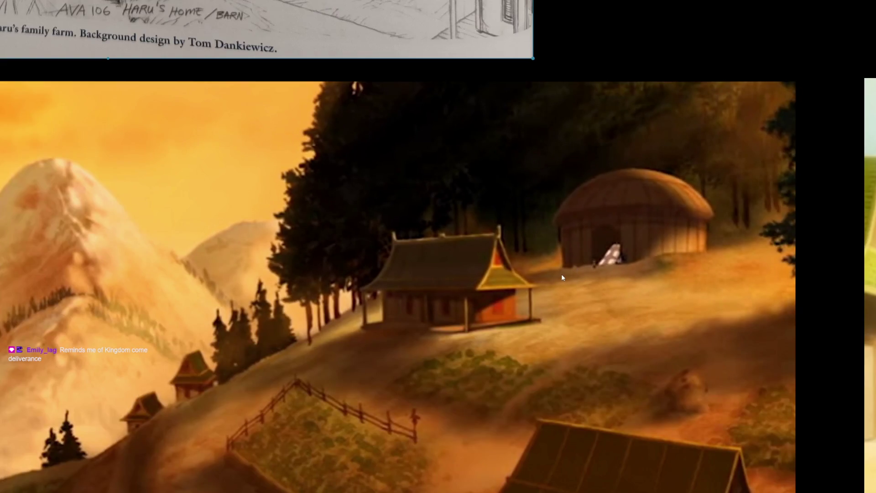
{"action": "scroll", "coordinate": [513, 277], "scroll_direction": "down", "scroll_amount": 3}
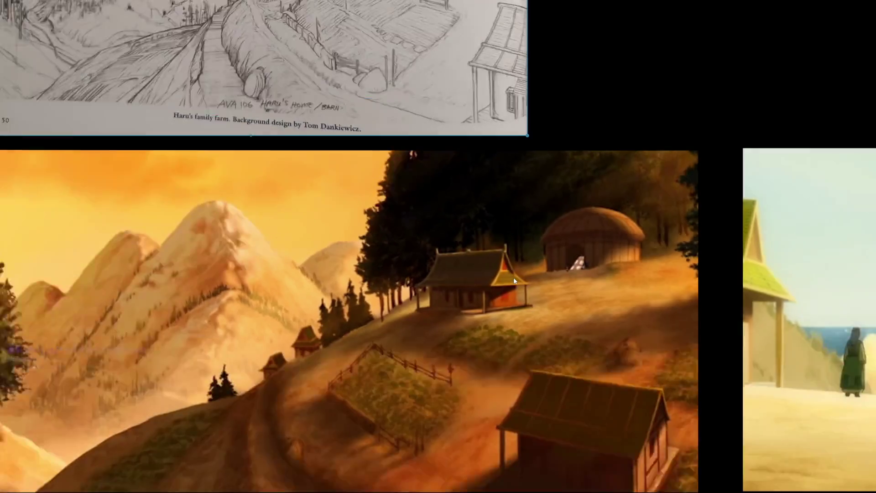
{"action": "scroll", "coordinate": [589, 246], "scroll_direction": "up", "scroll_amount": 5}
{"action": "scroll", "coordinate": [649, 258], "scroll_direction": "up", "scroll_amount": 3}
{"action": "left_click_drag", "start_coordinate": [714, 254], "coordinate": [394, 322]}
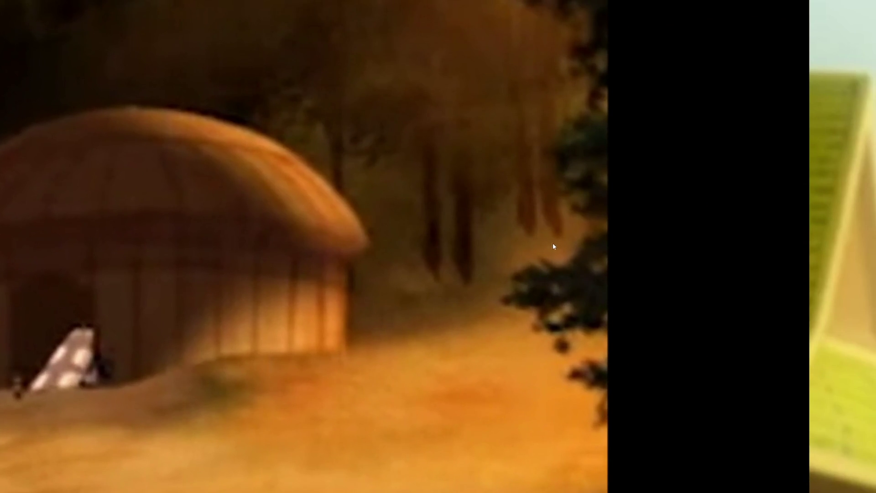
{"action": "scroll", "coordinate": [467, 298], "scroll_direction": "up", "scroll_amount": 2}
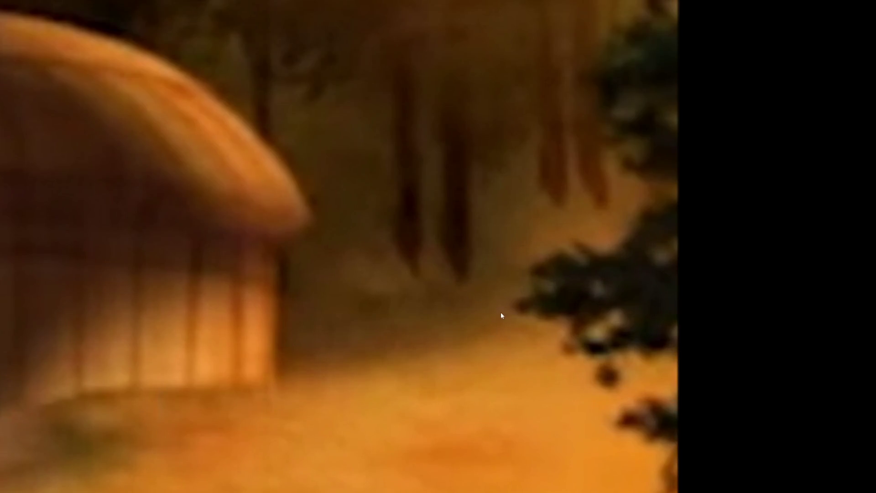
{"action": "scroll", "coordinate": [497, 318], "scroll_direction": "down", "scroll_amount": 8}
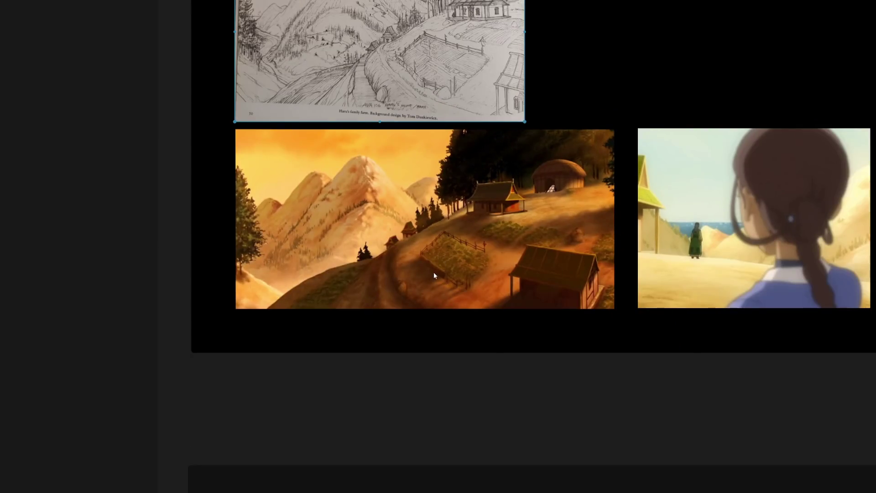
{"action": "scroll", "coordinate": [433, 272], "scroll_direction": "down", "scroll_amount": 5}
{"action": "scroll", "coordinate": [388, 188], "scroll_direction": "down", "scroll_amount": 10}
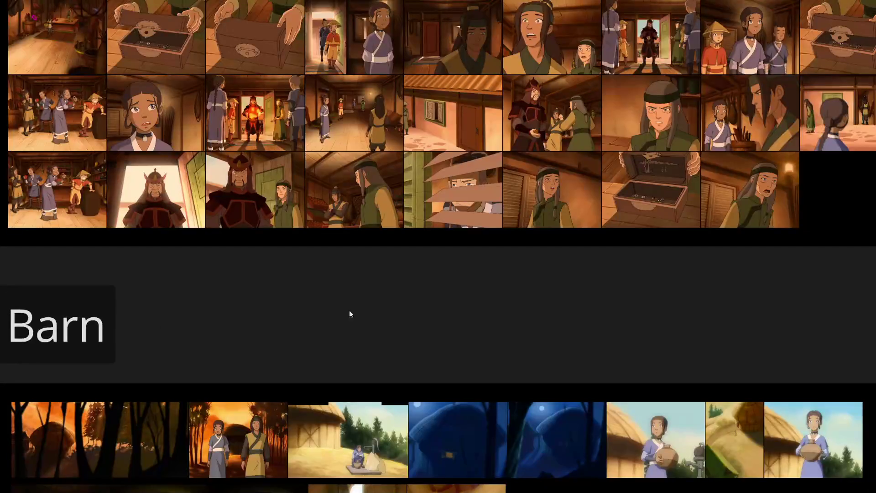
{"action": "left_click_drag", "start_coordinate": [333, 292], "coordinate": [450, 172]}
{"action": "scroll", "coordinate": [238, 260], "scroll_direction": "up", "scroll_amount": 5}
{"action": "scroll", "coordinate": [391, 205], "scroll_direction": "up", "scroll_amount": 2}
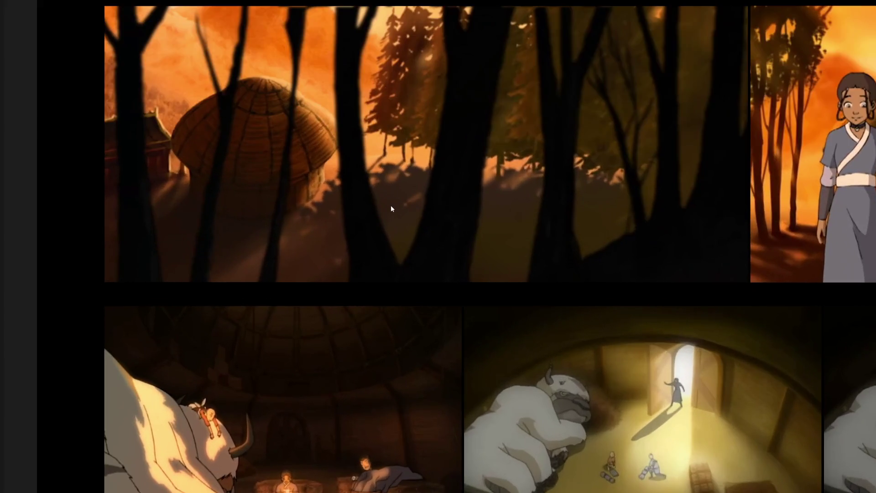
{"action": "scroll", "coordinate": [226, 213], "scroll_direction": "down", "scroll_amount": 4}
{"action": "scroll", "coordinate": [573, 199], "scroll_direction": "up", "scroll_amount": 4}
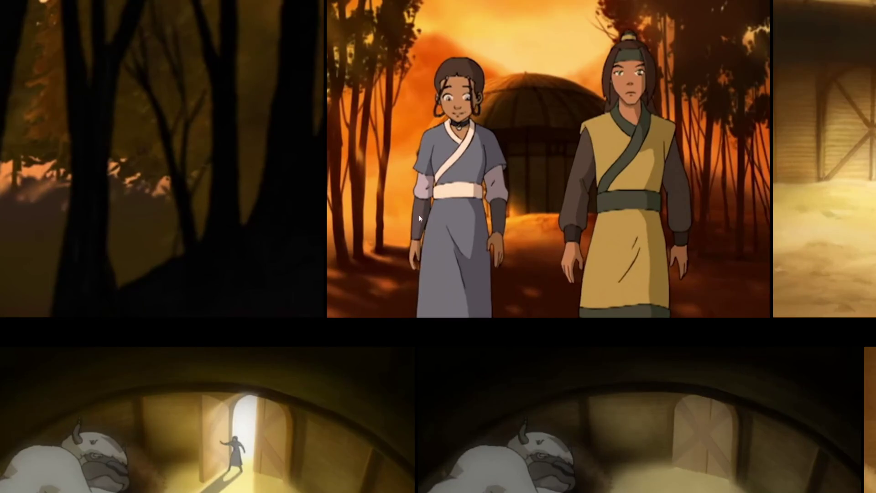
{"action": "scroll", "coordinate": [504, 131], "scroll_direction": "down", "scroll_amount": 5}
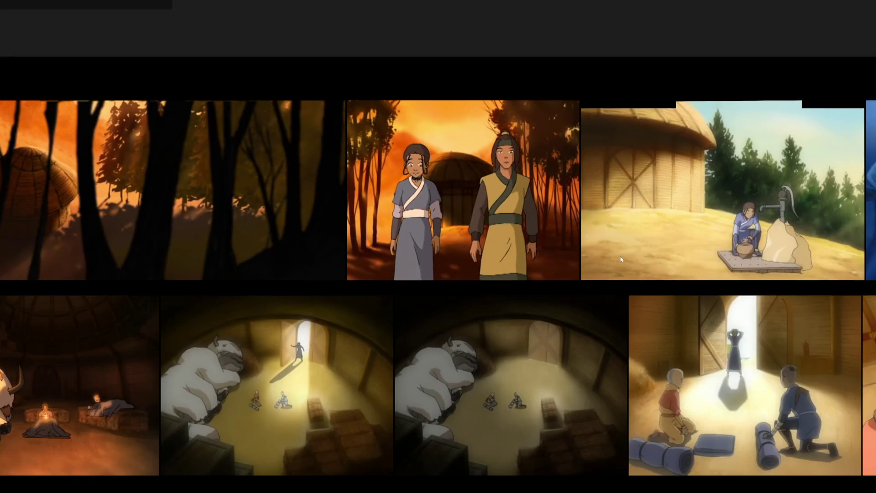
{"action": "scroll", "coordinate": [624, 256], "scroll_direction": "down", "scroll_amount": 2}
{"action": "left_click_drag", "start_coordinate": [522, 370], "coordinate": [505, 117]}
{"action": "left_click_drag", "start_coordinate": [326, 483], "coordinate": [417, 298]}
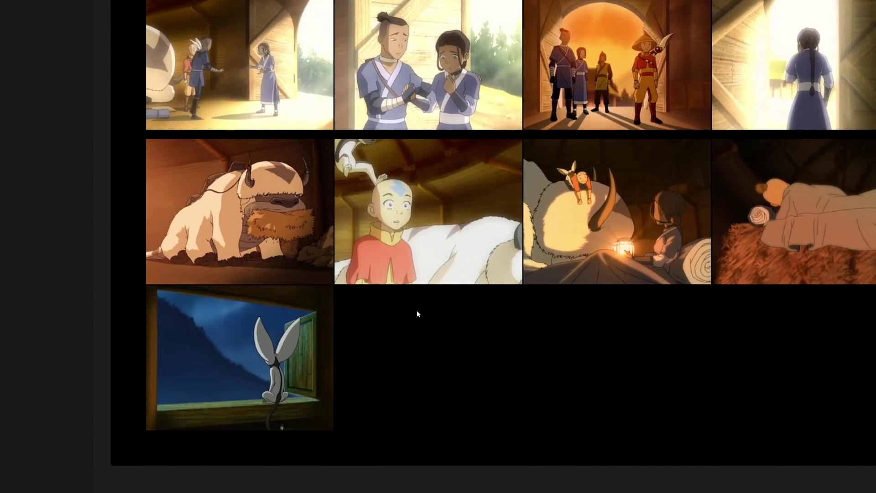
{"action": "scroll", "coordinate": [417, 299], "scroll_direction": "right", "scroll_amount": 10}
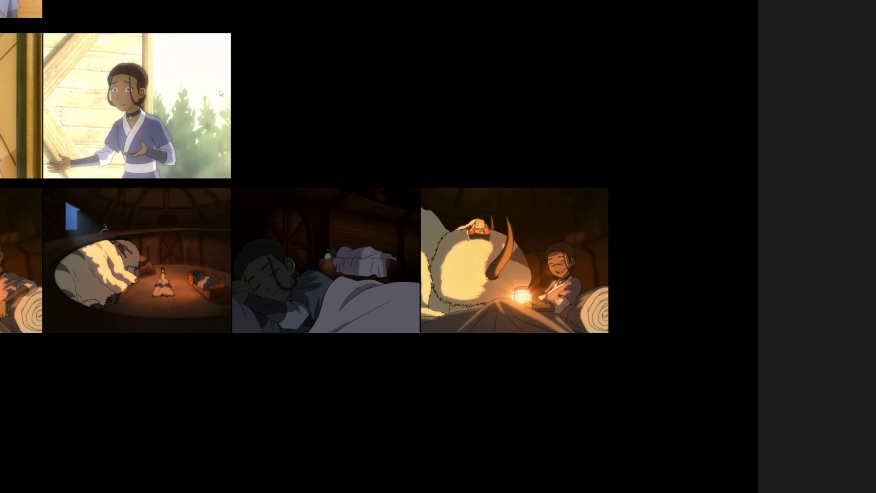
{"action": "scroll", "coordinate": [220, 93], "scroll_direction": "down", "scroll_amount": 5}
{"action": "scroll", "coordinate": [291, 154], "scroll_direction": "up", "scroll_amount": 6}
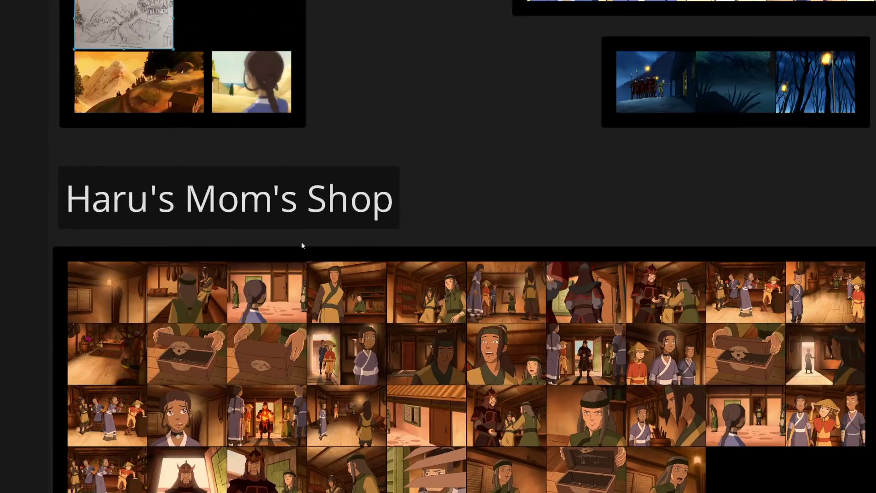
{"action": "left_click_drag", "start_coordinate": [305, 259], "coordinate": [445, 401]}
{"action": "scroll", "coordinate": [301, 301], "scroll_direction": "up", "scroll_amount": 3}
{"action": "scroll", "coordinate": [213, 162], "scroll_direction": "up", "scroll_amount": 4}
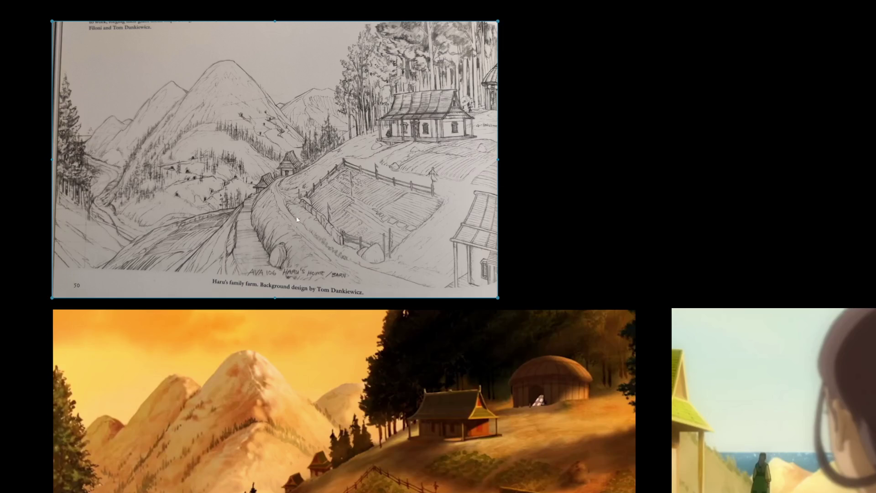
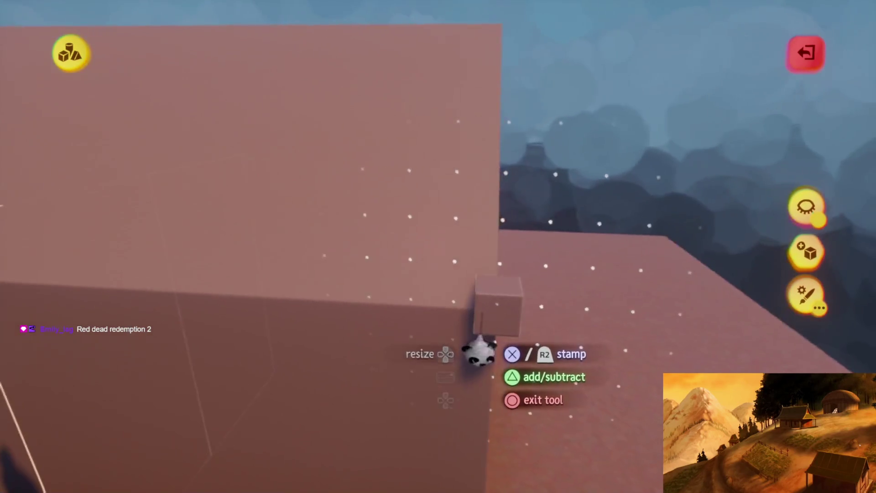
Stretch the small box into a long slab and stamp it as the eave overhang
{"action": "key", "text": "Escape"}
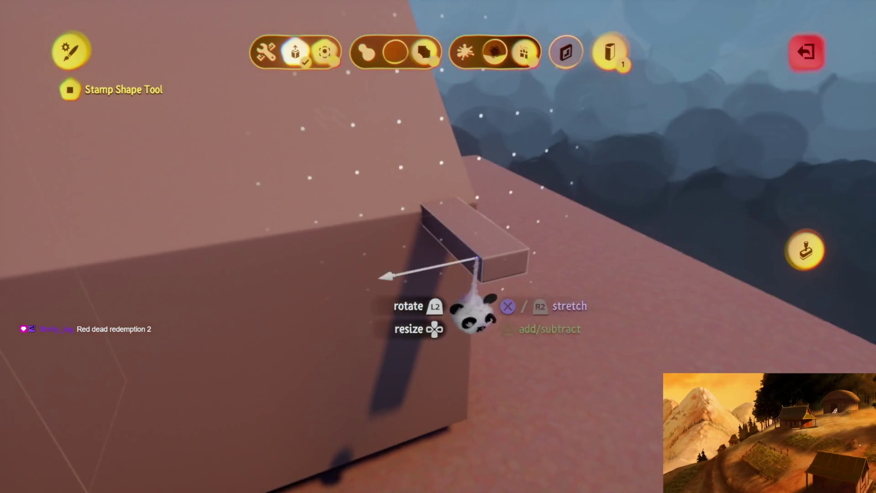
{"action": "mouse_move", "coordinate": [474, 315]}
{"action": "left_mouse_down"}
{"action": "mouse_move", "coordinate": [436, 333]}
{"action": "mouse_move", "coordinate": [329, 317]}
{"action": "left_mouse_up"}
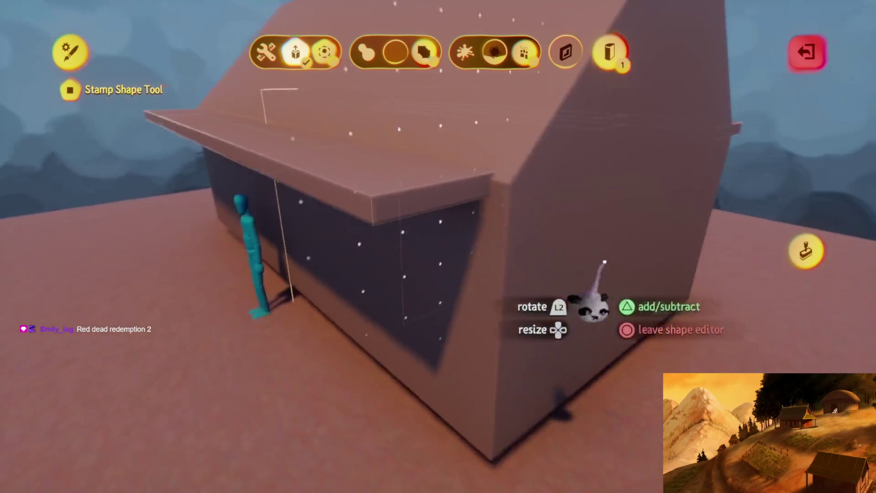
{"action": "key", "text": "Escape"}
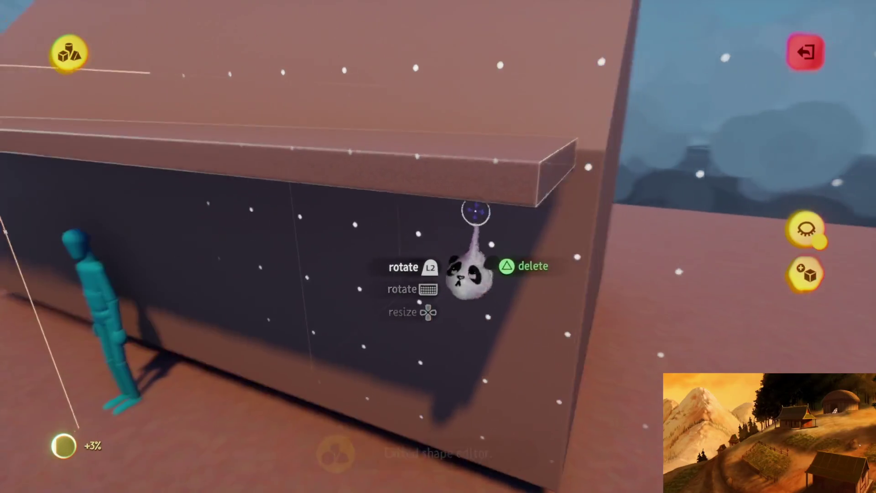
Clone the roof piece and angle it into place over the hut's side
{"action": "key", "text": "Tab"}
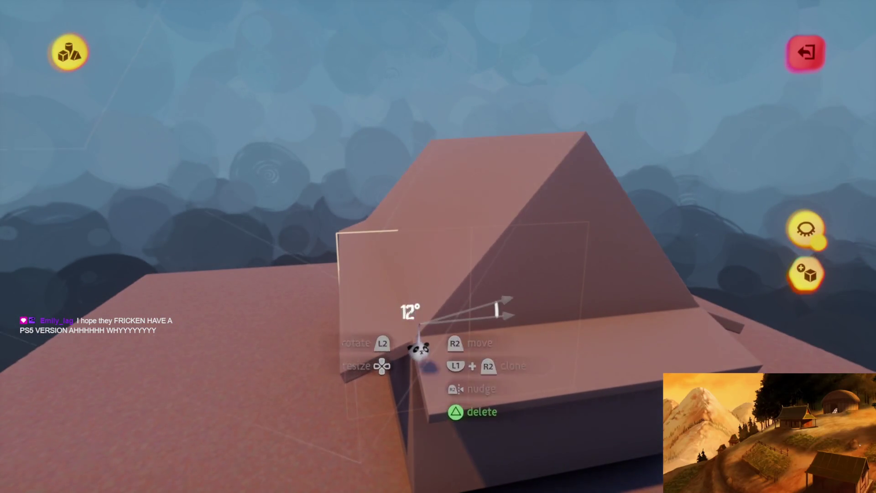
{"action": "left_click_drag", "start_coordinate": [419, 301], "coordinate": [494, 95]}
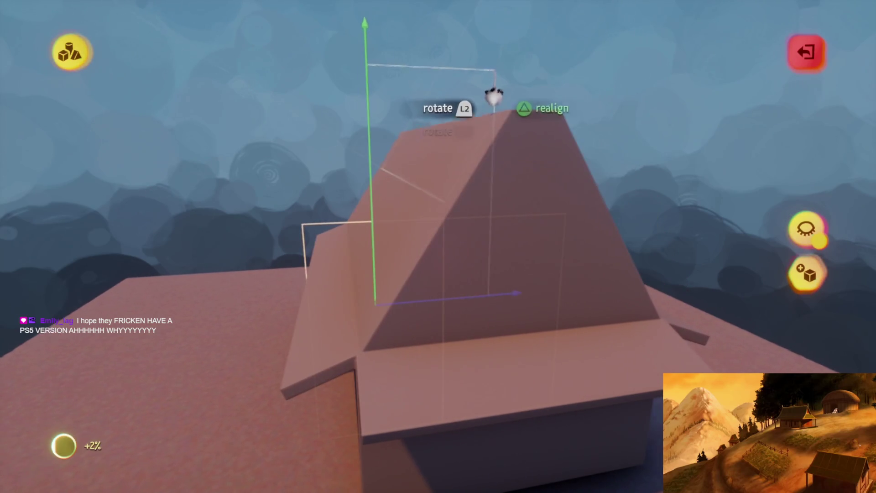
{"action": "key", "text": "Escape"}
{"action": "mouse_move", "coordinate": [458, 223]}
{"action": "left_mouse_down"}
{"action": "mouse_move", "coordinate": [443, 201]}
{"action": "mouse_move", "coordinate": [439, 93]}
{"action": "left_mouse_up"}
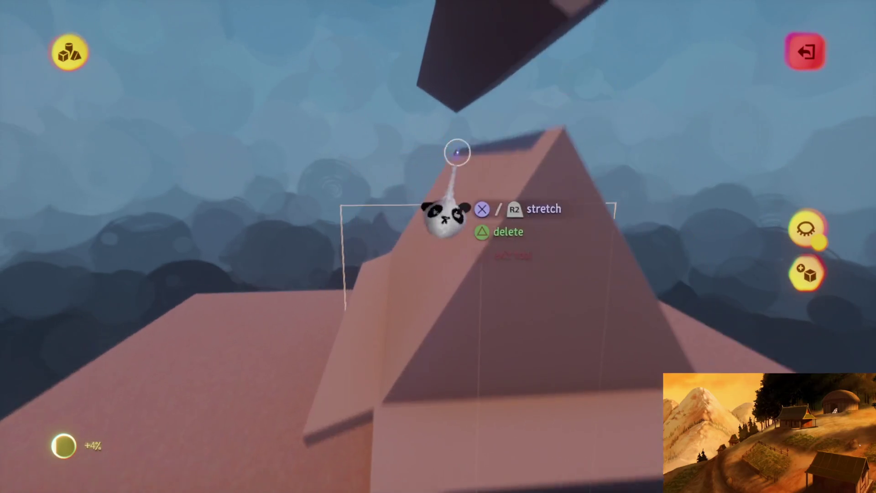
{"action": "mouse_move", "coordinate": [457, 152]}
{"action": "left_mouse_down"}
{"action": "mouse_move", "coordinate": [459, 82]}
{"action": "mouse_move", "coordinate": [456, 183]}
{"action": "mouse_move", "coordinate": [468, 293]}
{"action": "left_mouse_up"}
{"action": "key", "text": "Escape"}
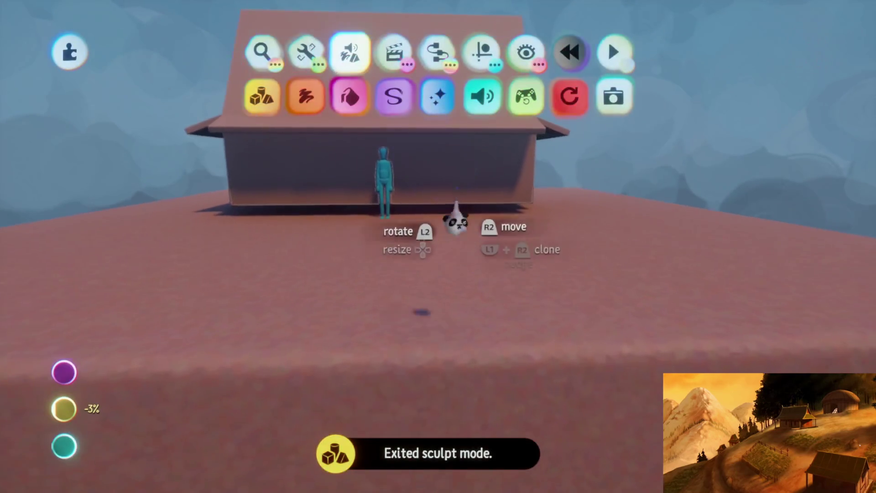
Zoom in and out around the finished hut to inspect its roof
{"action": "scroll", "coordinate": [457, 214], "scroll_direction": "up", "scroll_amount": 5}
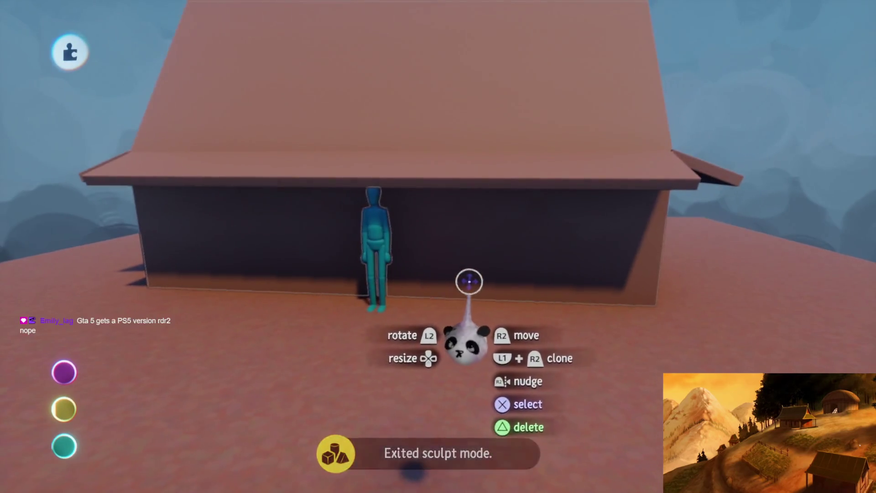
{"action": "scroll", "coordinate": [465, 285], "scroll_direction": "down", "scroll_amount": 10}
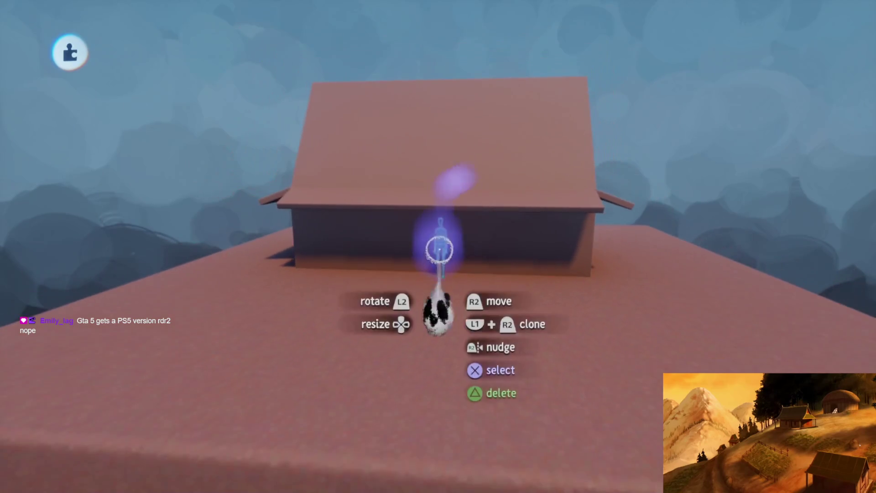
{"action": "scroll", "coordinate": [439, 375], "scroll_direction": "down", "scroll_amount": 10}
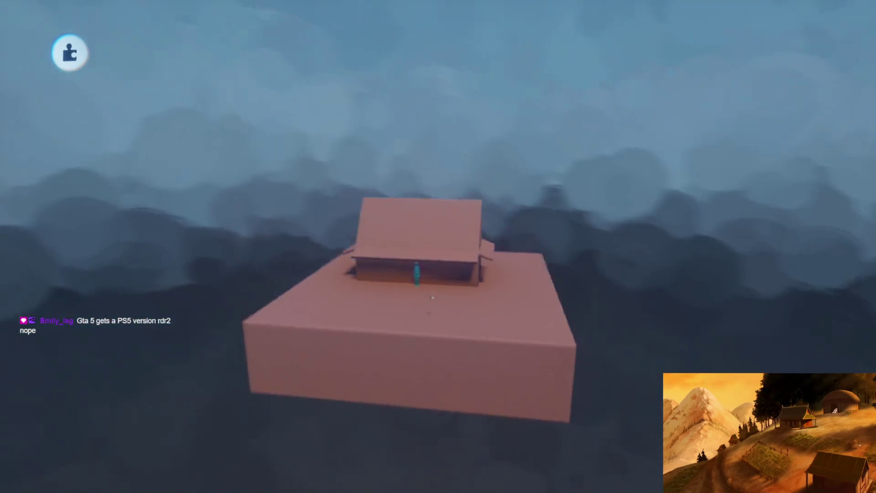
{"action": "scroll", "coordinate": [432, 297], "scroll_direction": "up", "scroll_amount": 10}
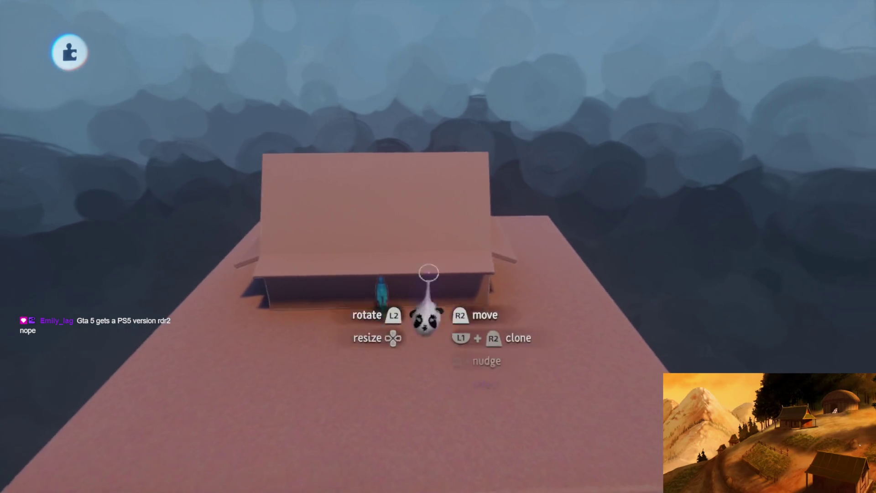
{"action": "scroll", "coordinate": [414, 184], "scroll_direction": "down", "scroll_amount": 5}
{"action": "scroll", "coordinate": [458, 309], "scroll_direction": "up", "scroll_amount": 5}
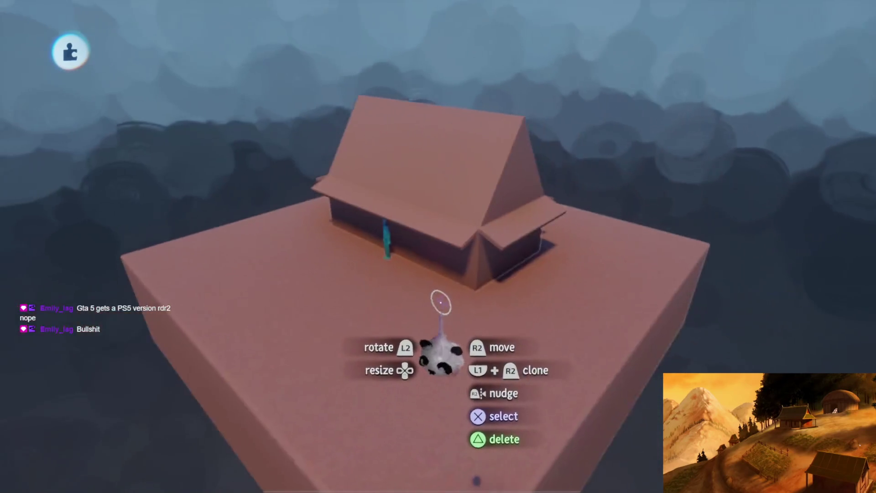
{"action": "scroll", "coordinate": [432, 301], "scroll_direction": "down", "scroll_amount": 5}
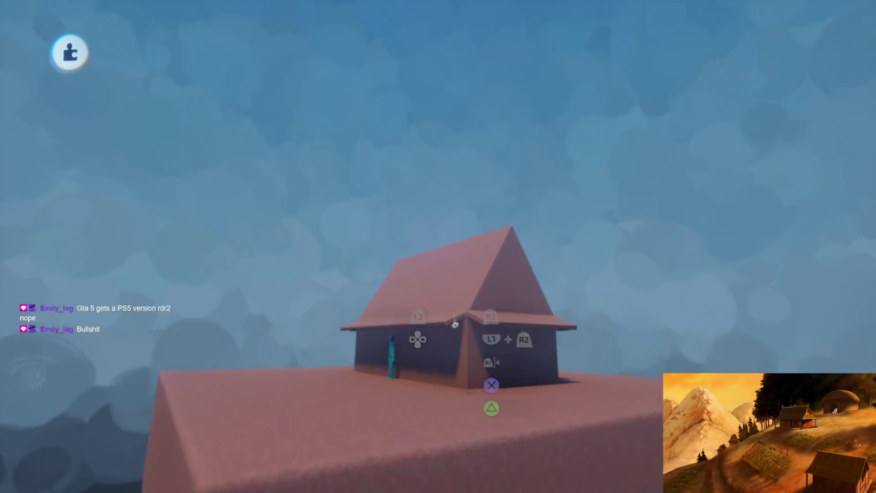
{"action": "scroll", "coordinate": [449, 334], "scroll_direction": "up", "scroll_amount": 5}
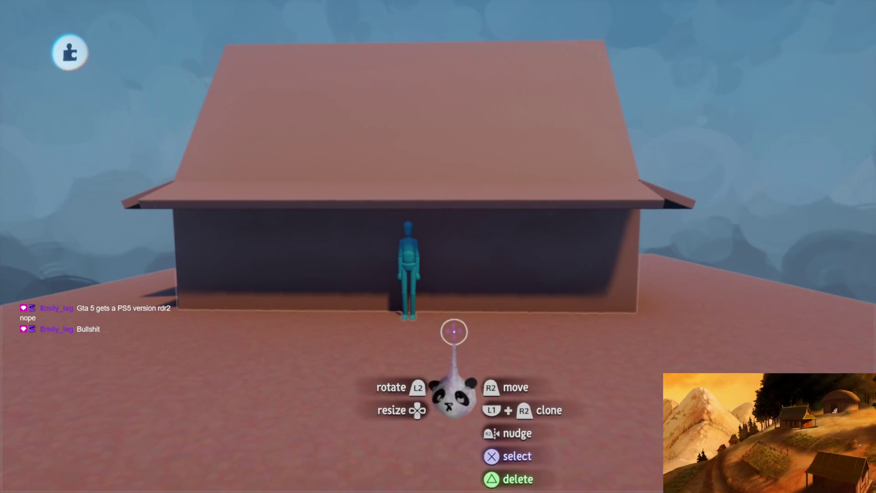
{"action": "scroll", "coordinate": [457, 331], "scroll_direction": "up", "scroll_amount": 1}
{"action": "scroll", "coordinate": [464, 299], "scroll_direction": "down", "scroll_amount": 5}
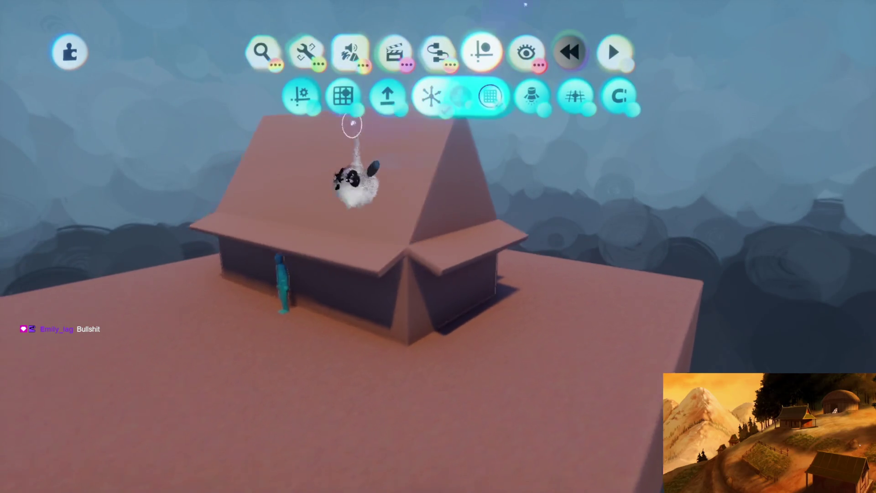
Bring up the browser of creations to stamp into the scene
{"action": "left_click", "coordinate": [263, 95]}
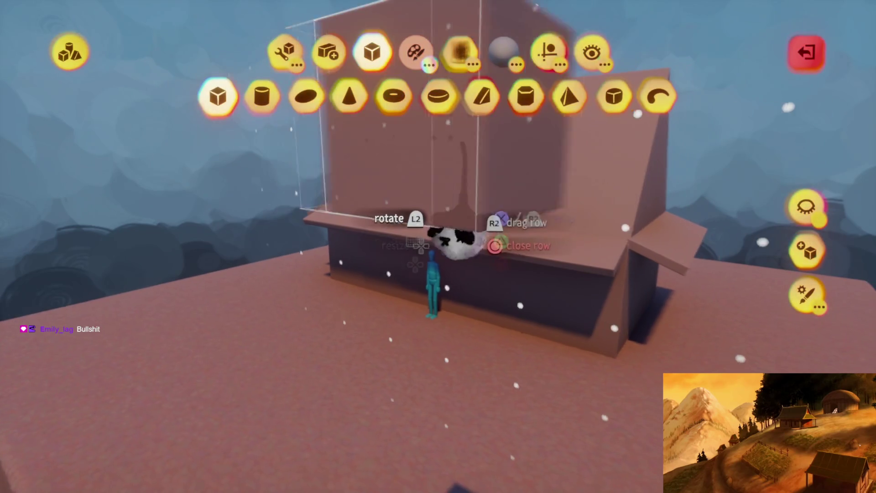
{"action": "key", "text": "Escape"}
{"action": "left_click", "coordinate": [256, 43]}
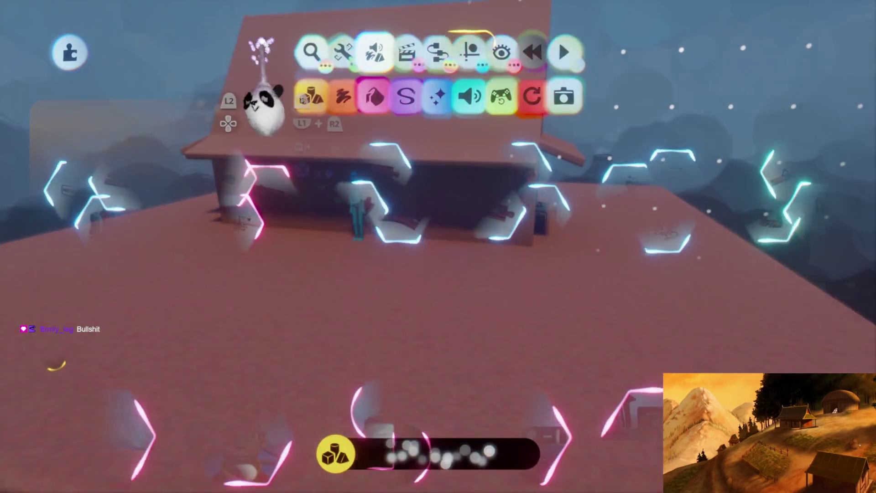
Search My Creations for 'Appa' and select it for stamping
{"action": "scroll", "coordinate": [400, 92], "scroll_direction": "down", "scroll_amount": 2}
{"action": "key", "text": "Return"}
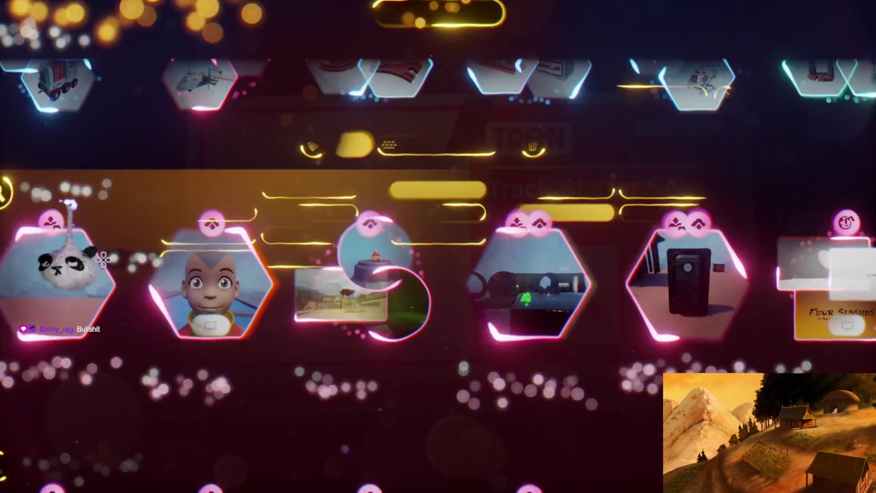
{"action": "left_click", "coordinate": [456, 107]}
{"action": "type", "text": "A"}
{"action": "key", "text": "BackSpace"}
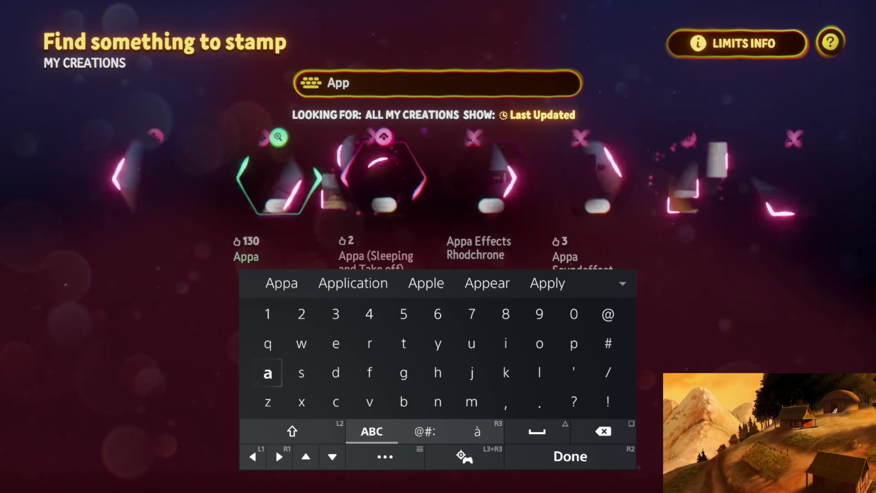
{"action": "type", "text": "a"}
{"action": "key", "text": "Return"}
{"action": "left_click", "coordinate": [251, 360]}
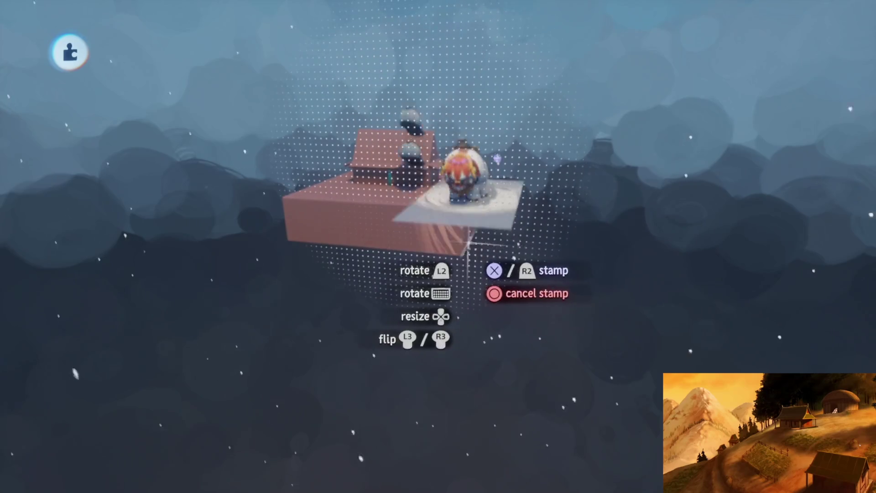
Stamp Appa on the white platform, undoing an accidental delete
{"action": "left_click", "coordinate": [467, 246]}
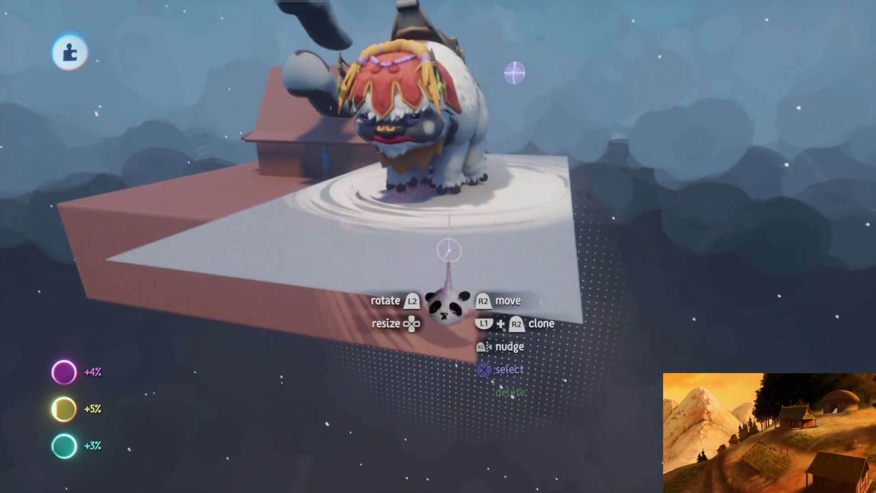
{"action": "key", "text": "Delete"}
{"action": "key", "text": "ctrl+z"}
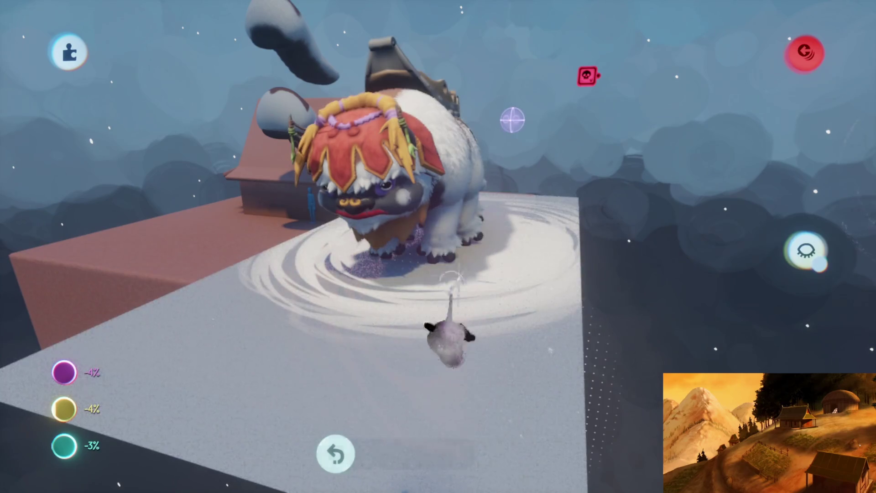
{"action": "key", "text": "ctrl+z"}
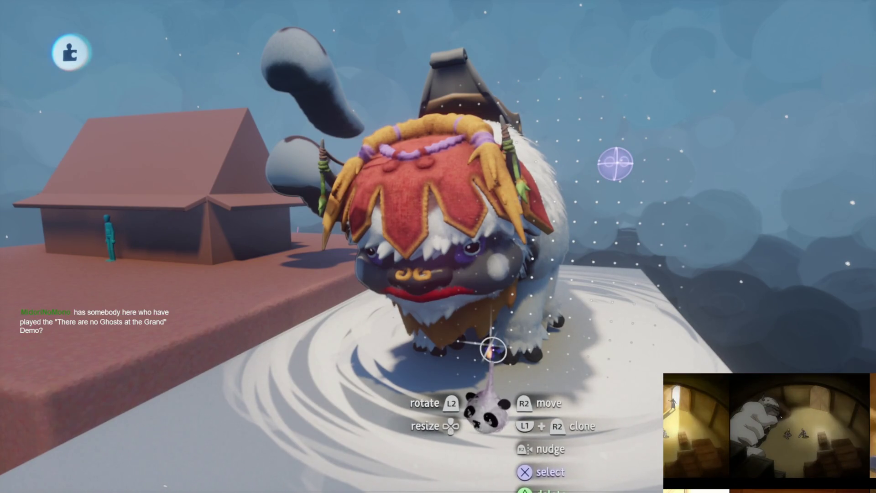
View Appa from behind and choose a cylinder shape to sculpt
{"action": "mouse_move", "coordinate": [552, 299]}
{"action": "left_mouse_down"}
{"action": "mouse_move", "coordinate": [445, 283]}
{"action": "mouse_move", "coordinate": [477, 287]}
{"action": "mouse_move", "coordinate": [482, 301]}
{"action": "left_mouse_up"}
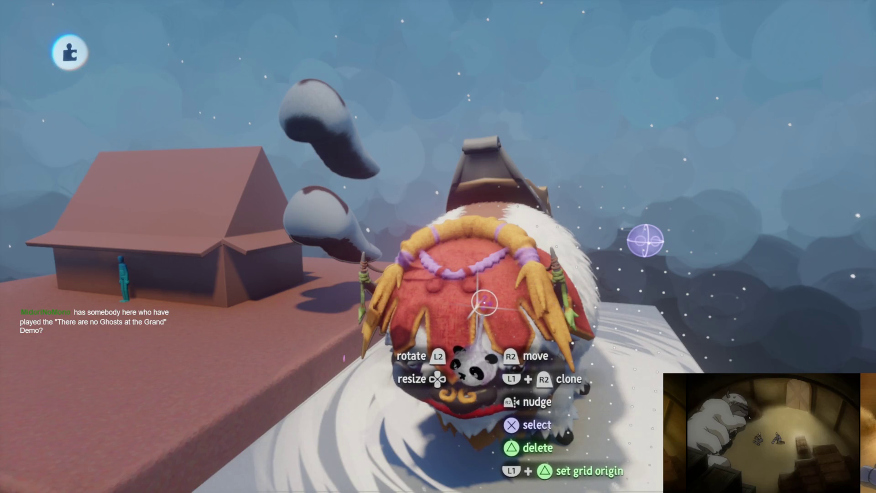
{"action": "scroll", "coordinate": [485, 302], "scroll_direction": "down", "scroll_amount": 5}
{"action": "key", "text": "Escape"}
{"action": "left_click", "coordinate": [246, 162]}
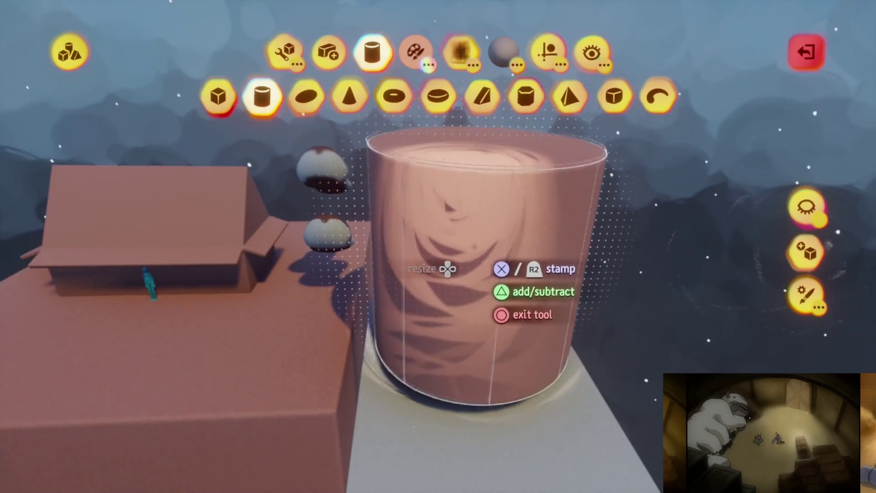
Sculpt a hollow cylinder wall around Appa and cap it with a sectioned-sphere dome
{"action": "key", "text": "Escape"}
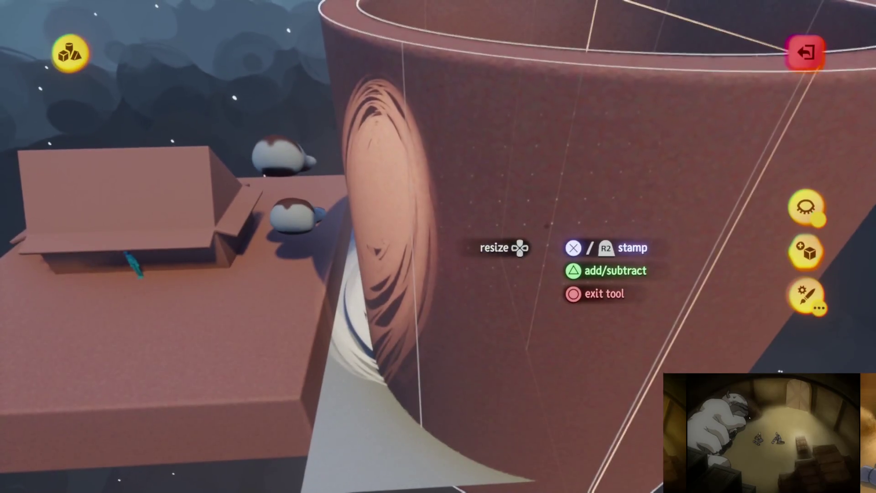
{"action": "key", "text": "Escape"}
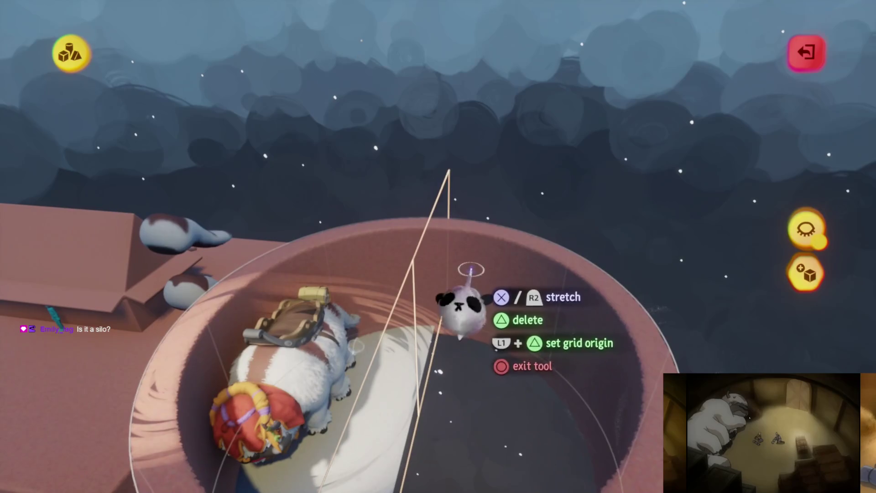
{"action": "key", "text": "Escape"}
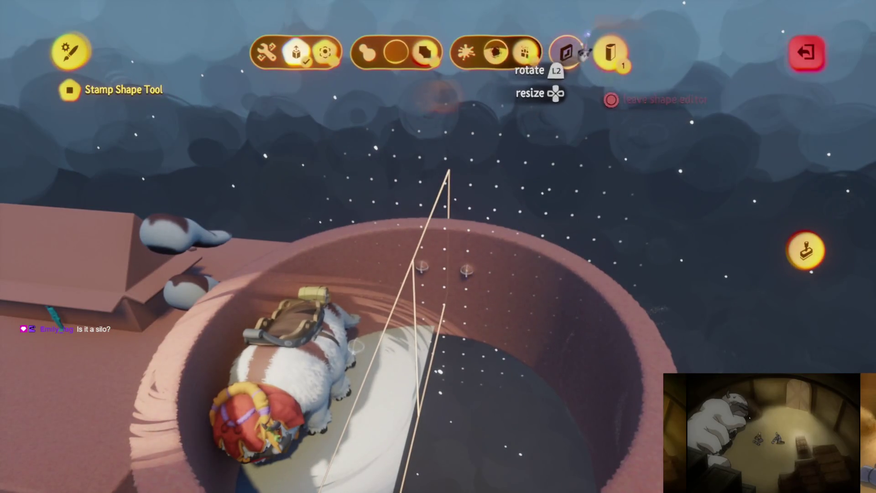
{"action": "key", "text": "Escape"}
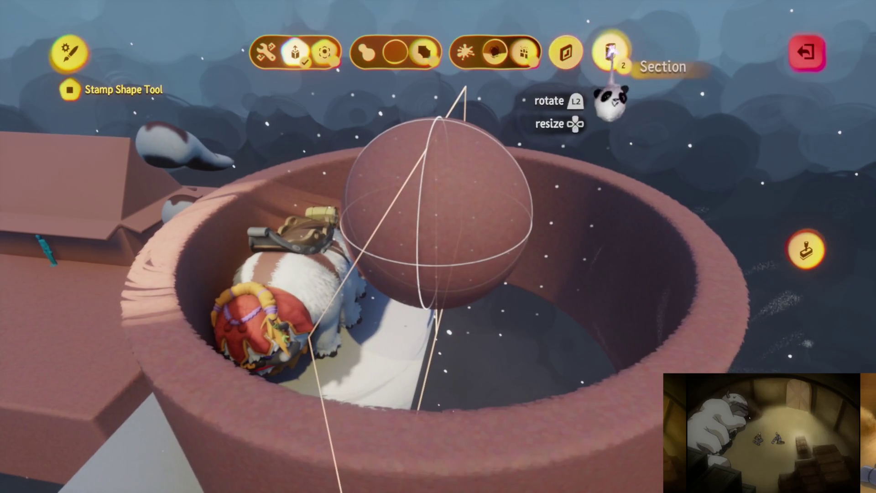
{"action": "key", "text": "Escape"}
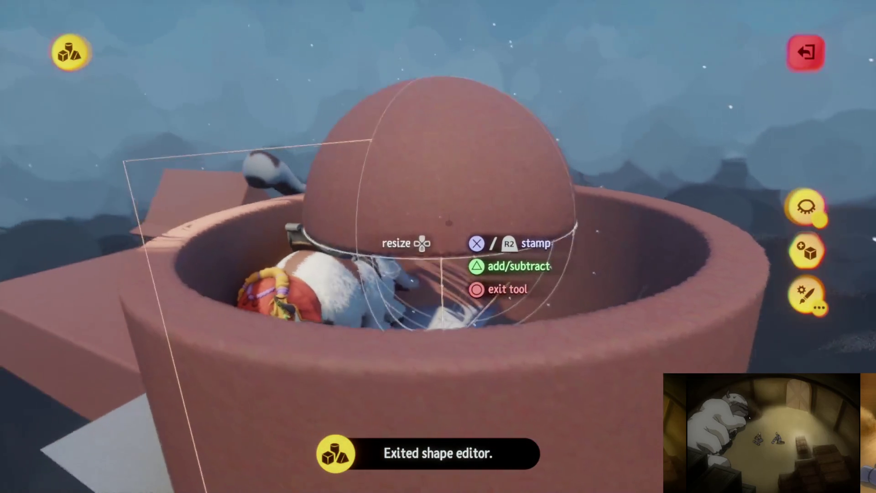
{"action": "key", "text": "Escape"}
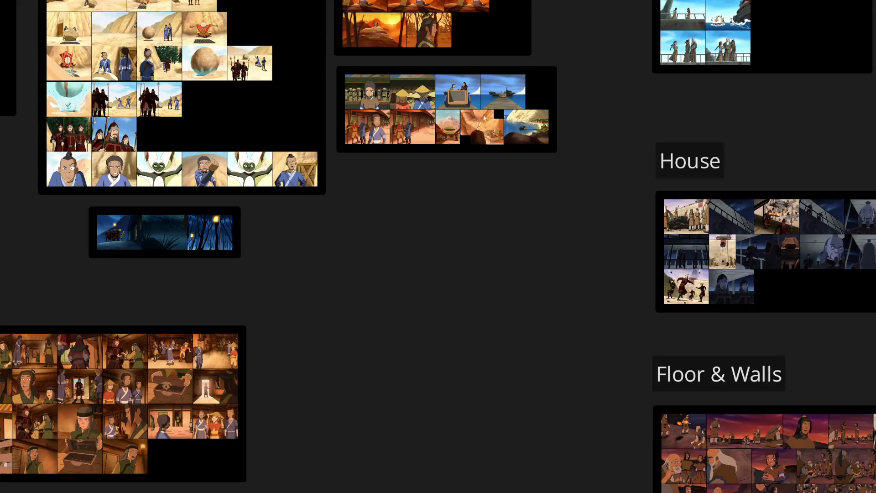
Pan across the enlarged PureRef reference image, then zoom out toward the whole board
{"action": "scroll", "coordinate": [483, 118], "scroll_direction": "up", "scroll_amount": 10}
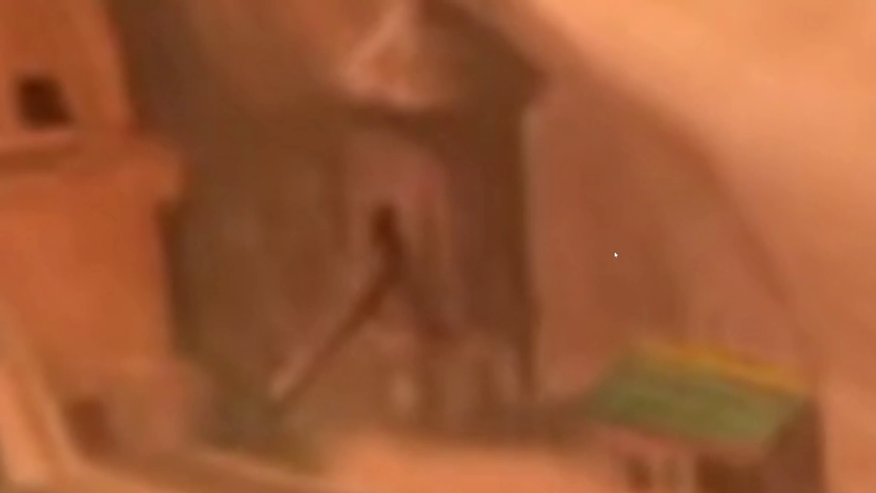
{"action": "mouse_move", "coordinate": [614, 254]}
{"action": "left_mouse_down"}
{"action": "mouse_move", "coordinate": [641, 289]}
{"action": "mouse_move", "coordinate": [663, 292]}
{"action": "left_mouse_up"}
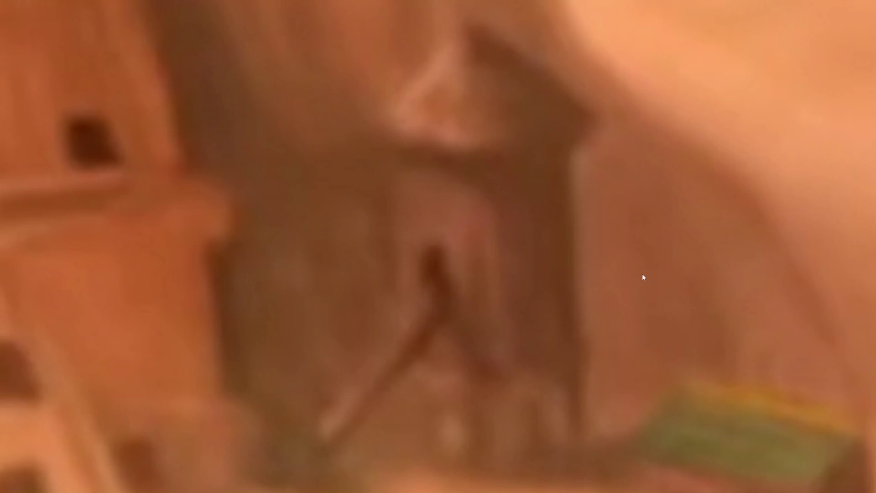
{"action": "mouse_move", "coordinate": [539, 269]}
{"action": "left_mouse_down"}
{"action": "mouse_move", "coordinate": [614, 243]}
{"action": "mouse_move", "coordinate": [600, 245]}
{"action": "left_mouse_up"}
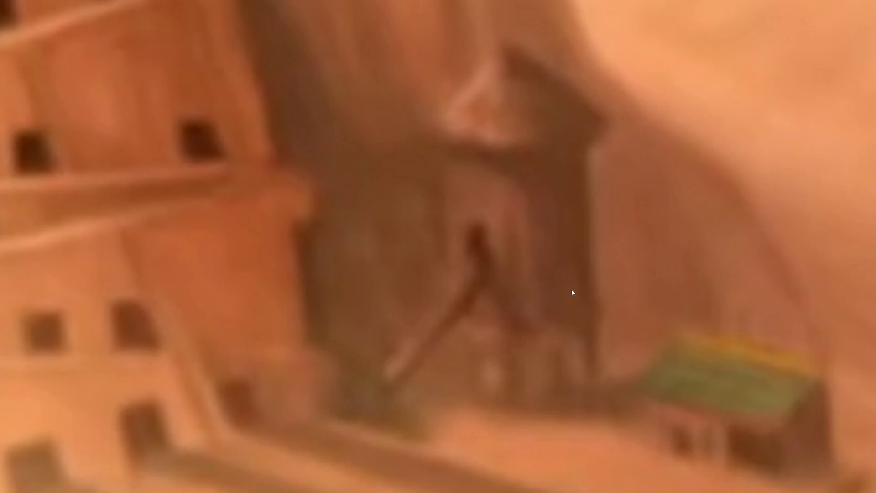
{"action": "scroll", "coordinate": [648, 275], "scroll_direction": "up", "scroll_amount": 2}
{"action": "left_click_drag", "start_coordinate": [648, 275], "coordinate": [645, 319]}
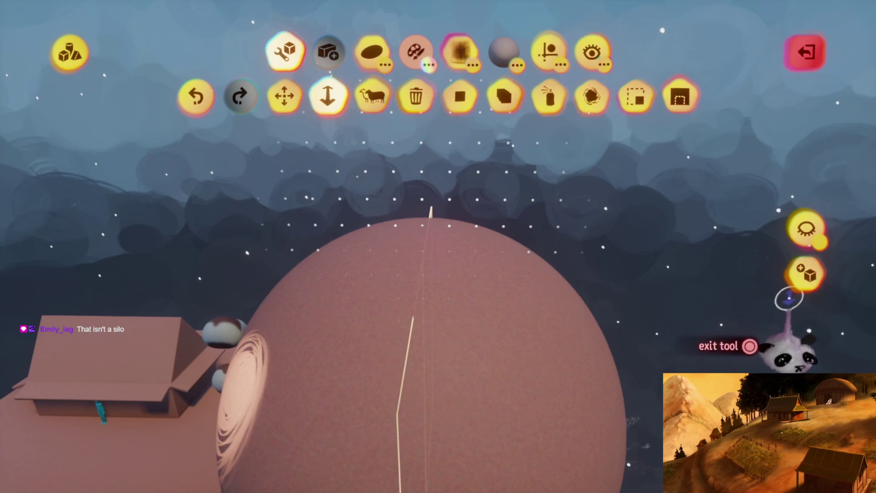
Stretch and squash the sphere into a squat, pot-shaped hut
{"action": "mouse_move", "coordinate": [443, 372]}
{"action": "left_mouse_down"}
{"action": "mouse_move", "coordinate": [470, 307]}
{"action": "mouse_move", "coordinate": [441, 301]}
{"action": "mouse_move", "coordinate": [435, 314]}
{"action": "left_mouse_up"}
{"action": "mouse_move", "coordinate": [396, 273]}
{"action": "left_mouse_down"}
{"action": "mouse_move", "coordinate": [401, 285]}
{"action": "mouse_move", "coordinate": [433, 297]}
{"action": "mouse_move", "coordinate": [442, 342]}
{"action": "left_mouse_up"}
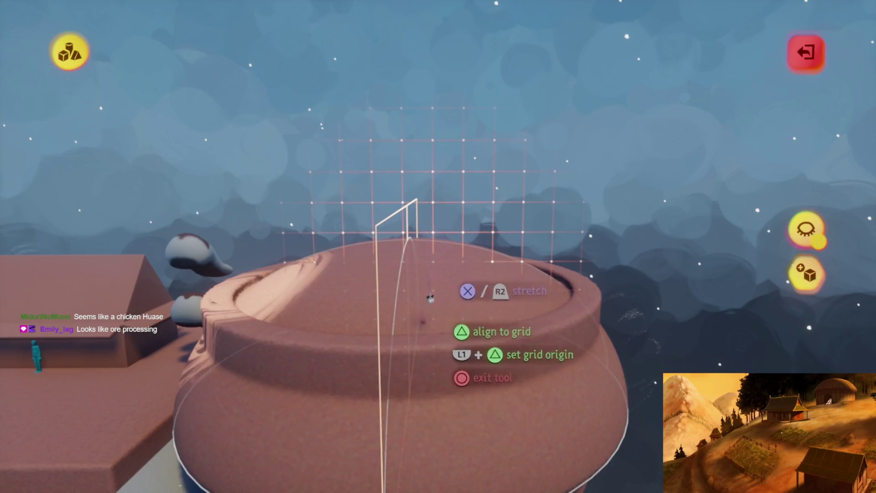
{"action": "key", "text": "Escape"}
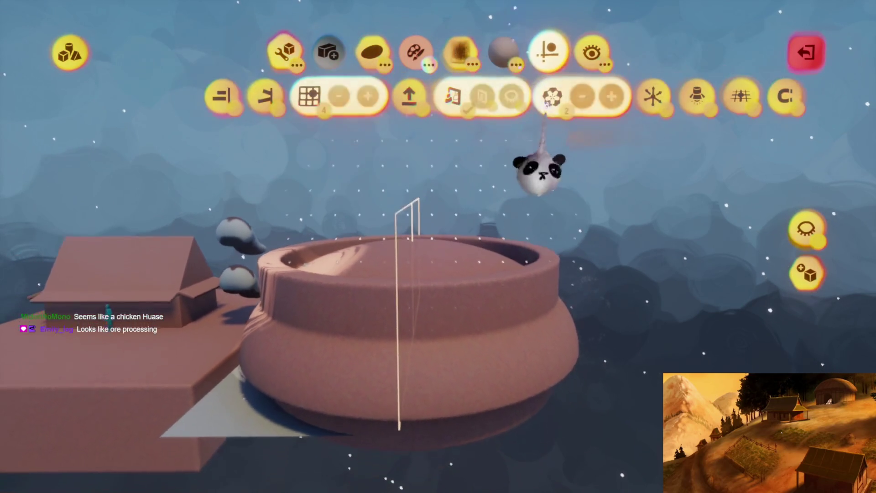
Re-select the Stretch tool from the Edit options
{"action": "key", "text": "Escape"}
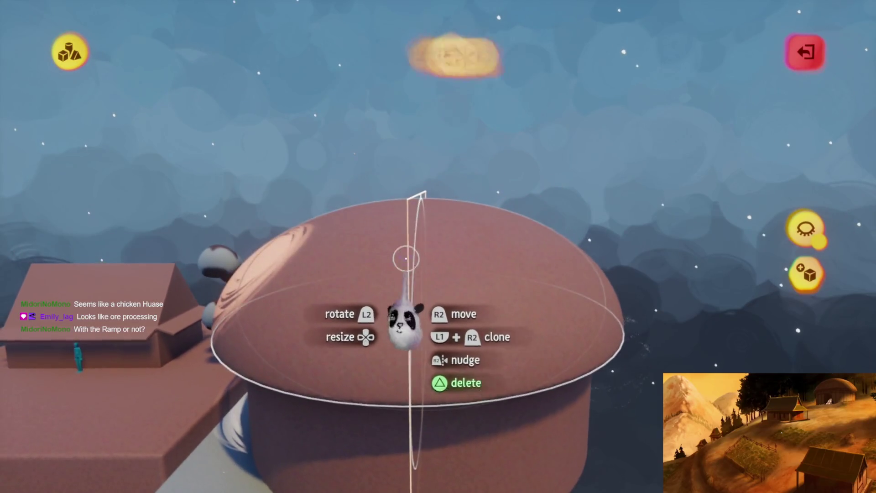
{"action": "key", "text": "Tab"}
{"action": "left_click", "coordinate": [283, 51]}
{"action": "left_click", "coordinate": [328, 95]}
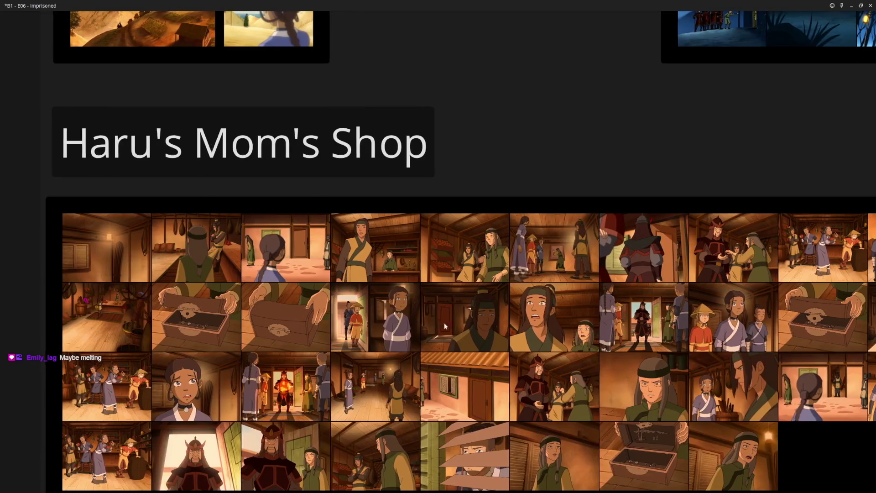
Scroll the PureRef board down to the farm sketch and painted hillside farm
{"action": "scroll", "coordinate": [451, 301], "scroll_direction": "down", "scroll_amount": 5}
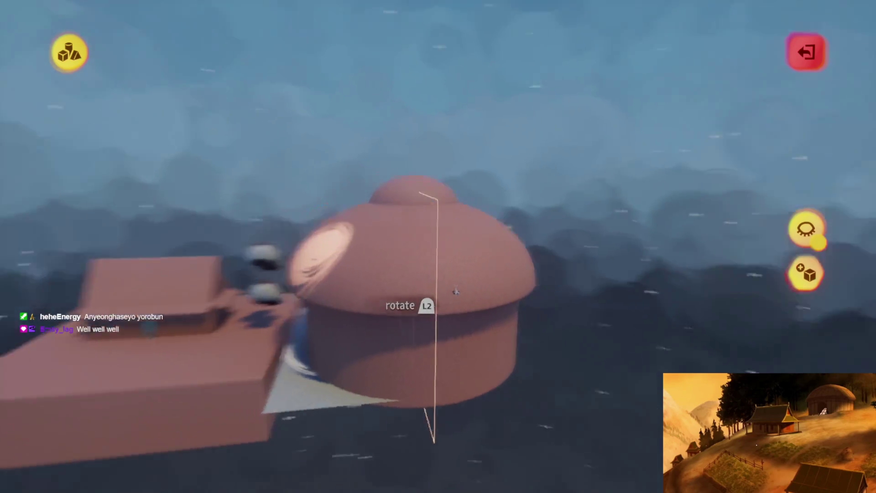
Set the sky bison down in front of the hut for scale
{"action": "key", "text": "Escape"}
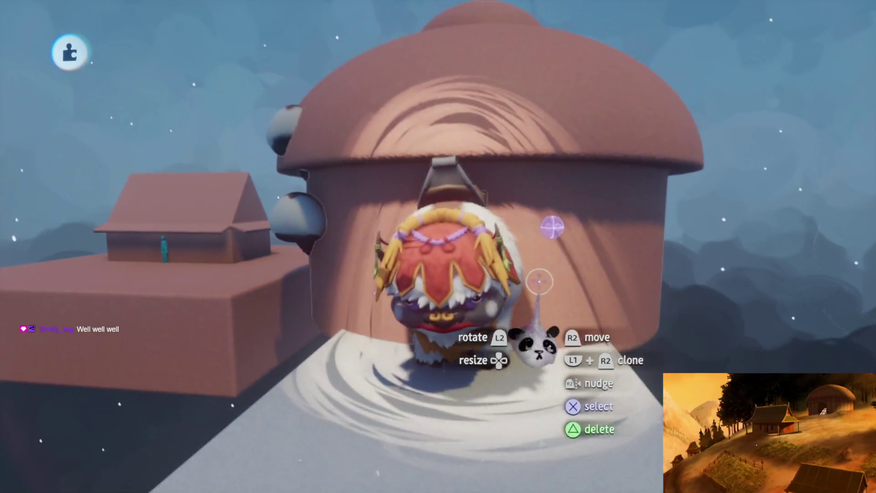
{"action": "left_click", "coordinate": [531, 273]}
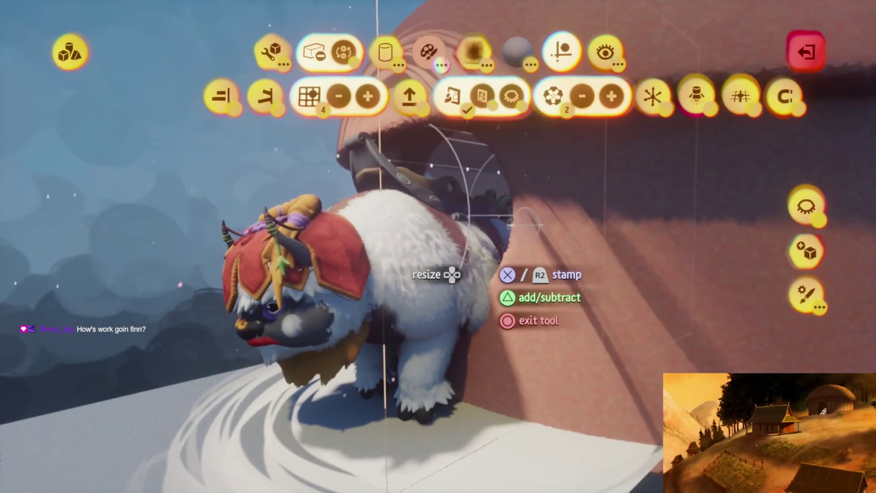
{"action": "key", "text": "Escape"}
{"action": "key", "text": "Escape"}
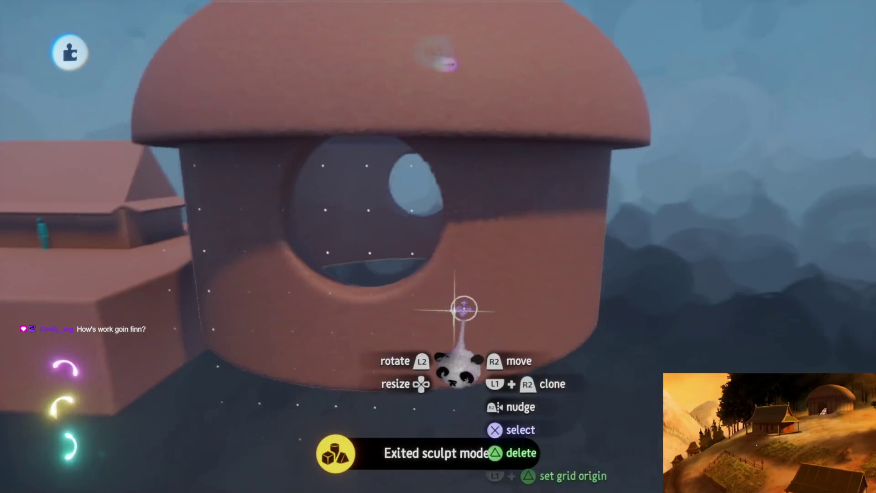
Cut an arched doorway into the hut wall with a subtracting cube
{"action": "key", "text": "Tab"}
{"action": "left_click", "coordinate": [216, 94]}
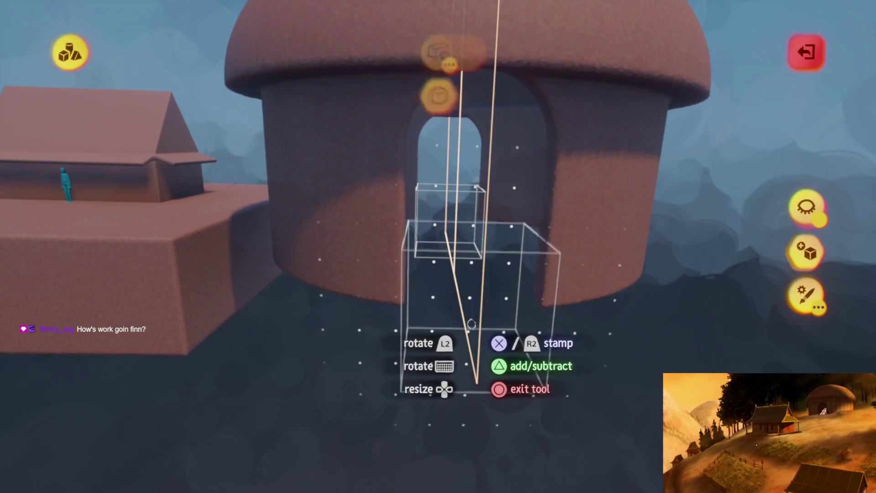
{"action": "key", "text": "Escape"}
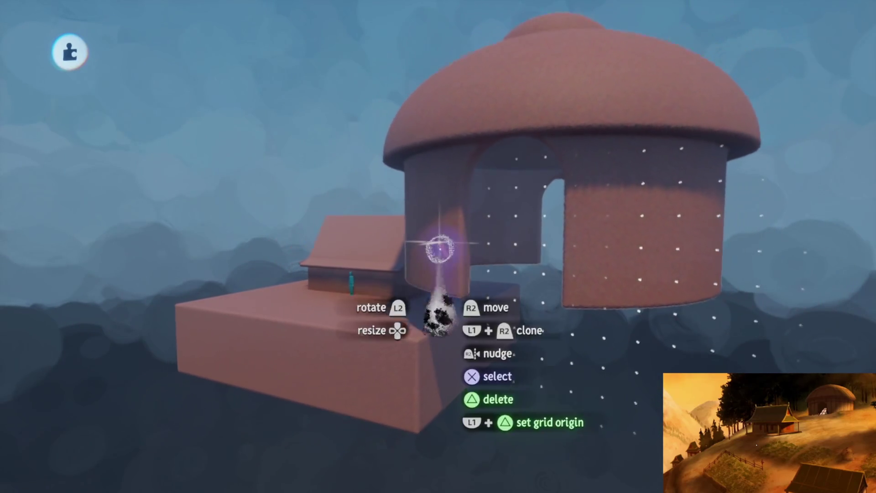
{"action": "left_click", "coordinate": [481, 51]}
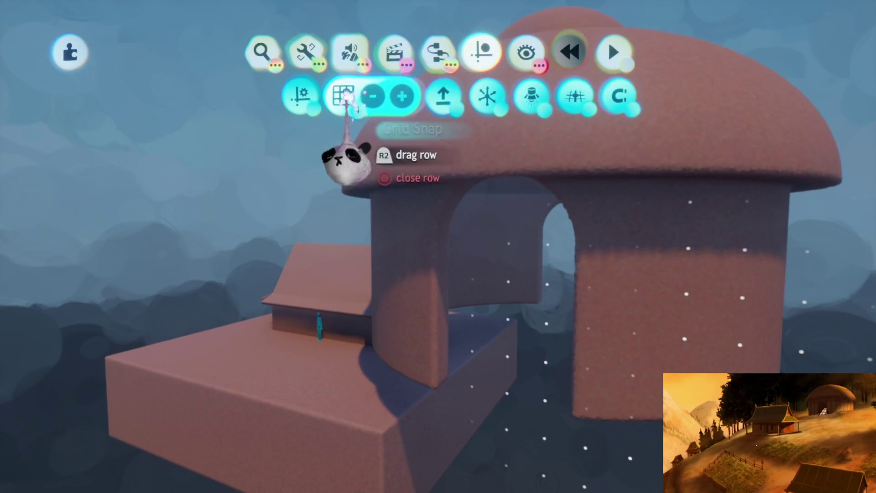
Add a grid guide and stretch the second gabled house to size
{"action": "left_click", "coordinate": [355, 109]}
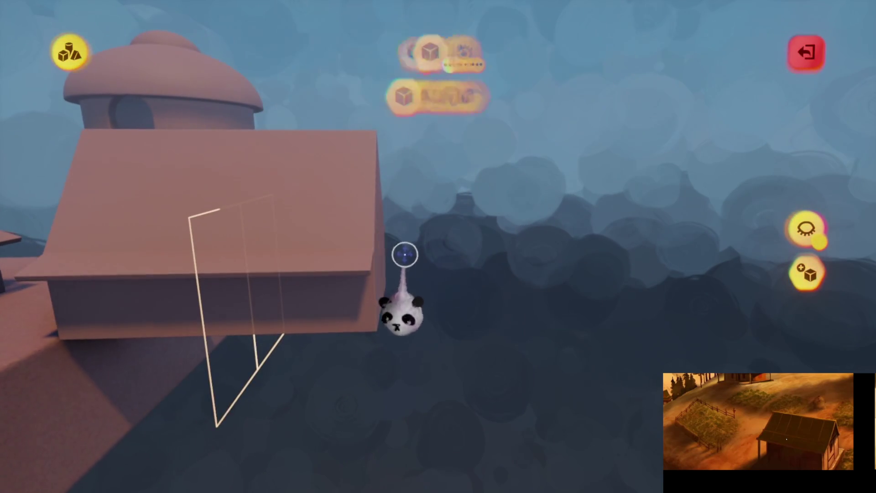
{"action": "left_click", "coordinate": [276, 51]}
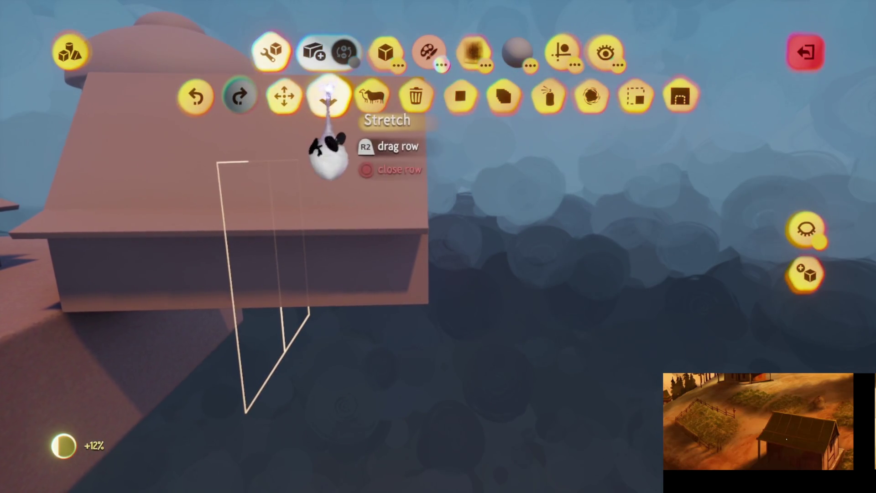
{"action": "left_click", "coordinate": [328, 96]}
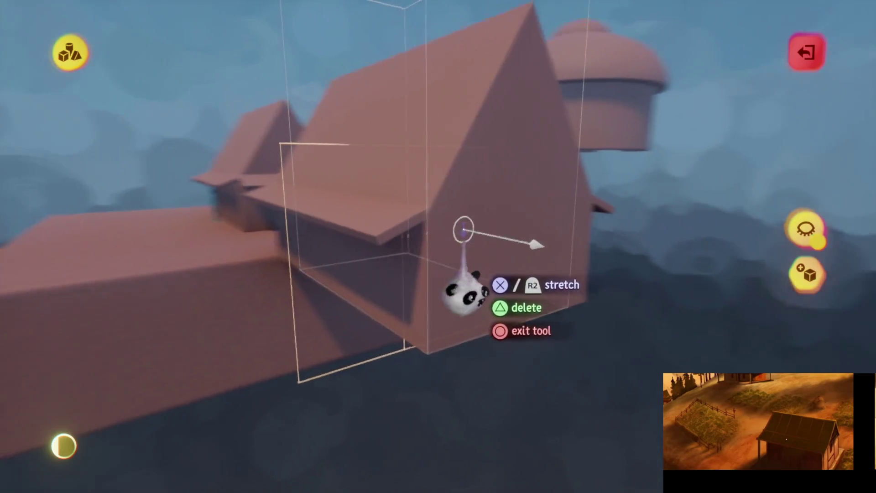
{"action": "key", "text": "Escape"}
Rotate the second house about 8° and keep stretching it into place
{"action": "left_click_drag", "start_coordinate": [466, 336], "coordinate": [470, 307]}
{"action": "key", "text": "s"}
{"action": "key", "text": "Escape"}
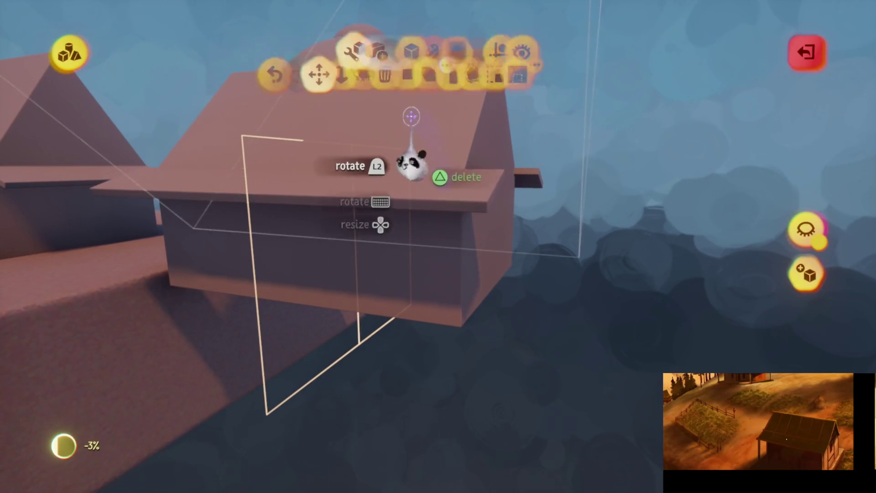
{"action": "key", "text": "Escape"}
{"action": "key", "text": "s"}
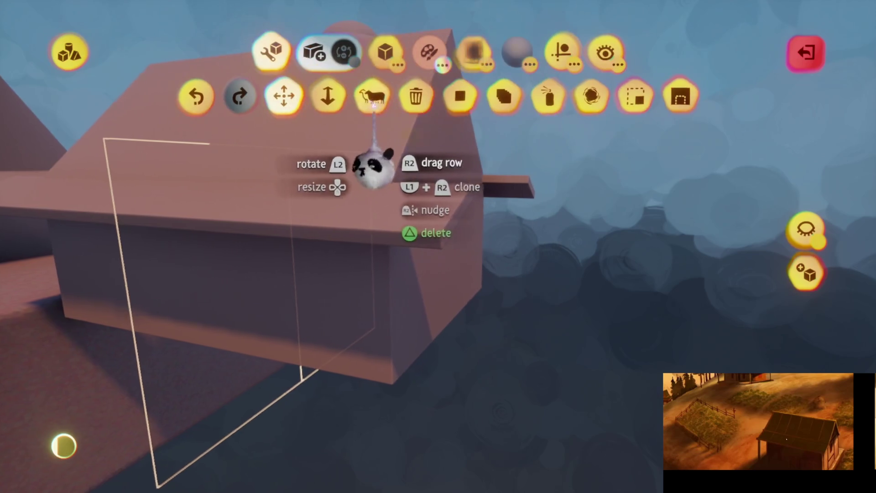
{"action": "key", "text": "Escape"}
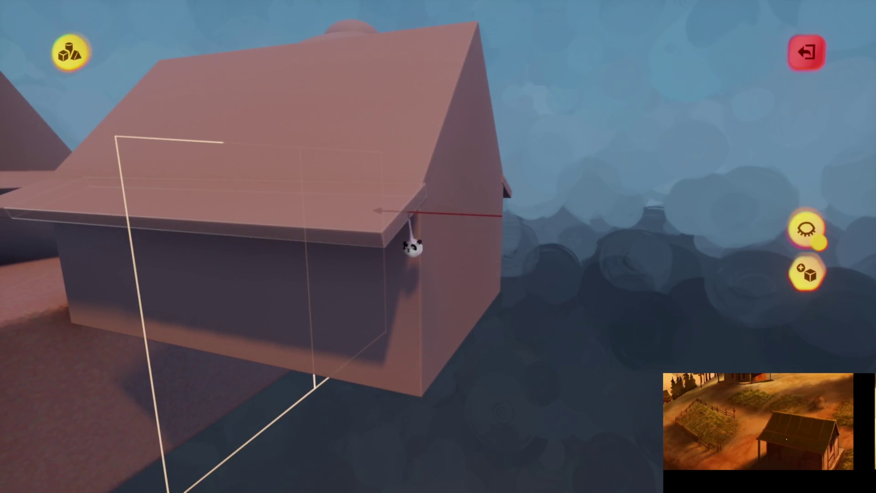
{"action": "scroll", "coordinate": [409, 246], "scroll_direction": "down", "scroll_amount": 5}
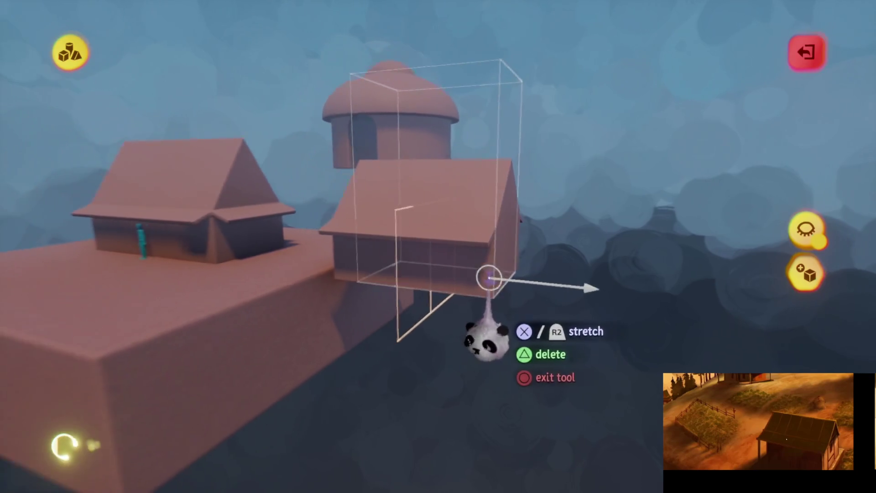
{"action": "scroll", "coordinate": [477, 269], "scroll_direction": "up", "scroll_amount": 5}
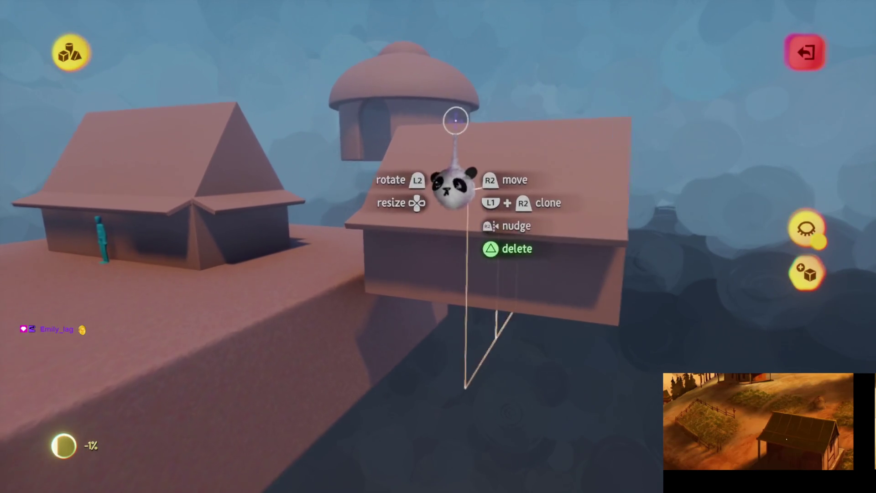
Stretch a box under the second house into a shallow base slab
{"action": "mouse_move", "coordinate": [445, 302]}
{"action": "left_mouse_down"}
{"action": "mouse_move", "coordinate": [455, 187]}
{"action": "mouse_move", "coordinate": [410, 461]}
{"action": "left_mouse_up"}
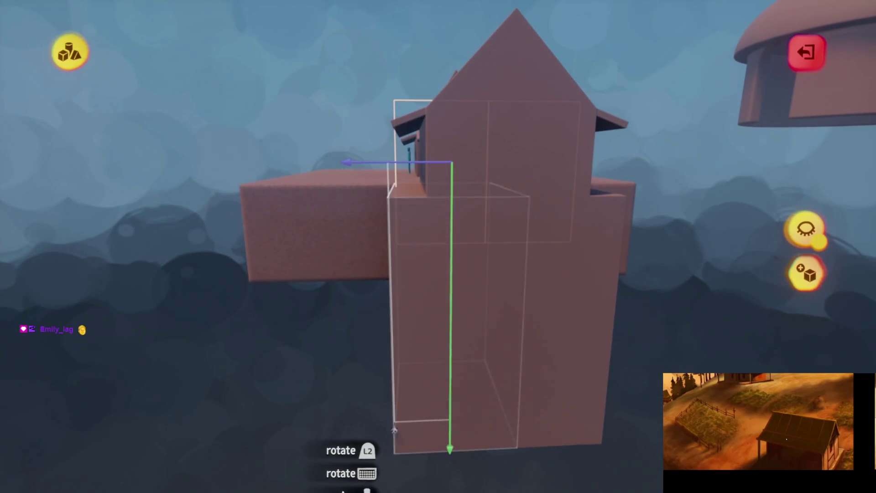
{"action": "left_click_drag", "start_coordinate": [394, 430], "coordinate": [427, 283]}
{"action": "scroll", "coordinate": [428, 283], "scroll_direction": "up", "scroll_amount": 5}
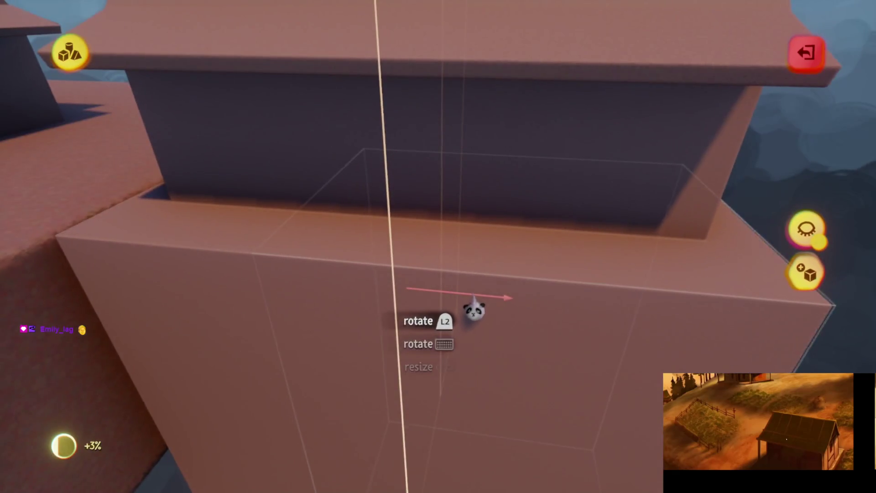
{"action": "mouse_move", "coordinate": [469, 307]}
{"action": "left_mouse_down"}
{"action": "mouse_move", "coordinate": [297, 147]}
{"action": "mouse_move", "coordinate": [438, 326]}
{"action": "left_mouse_up"}
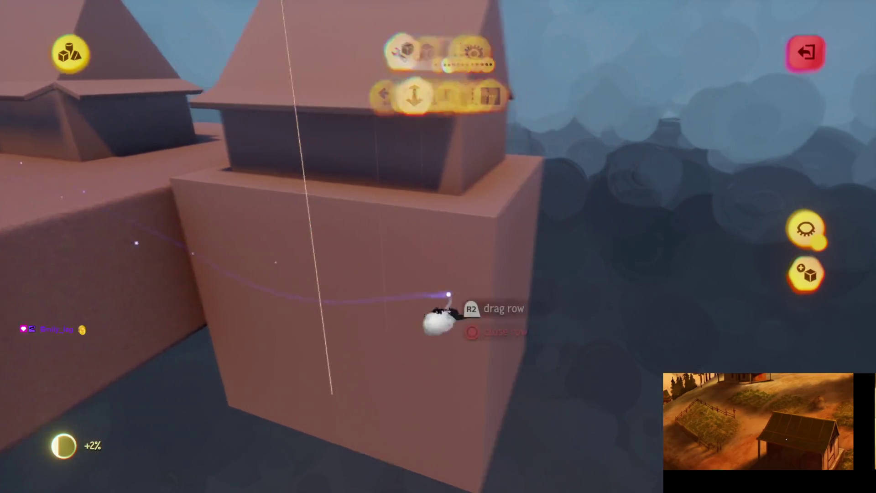
{"action": "key", "text": "Escape"}
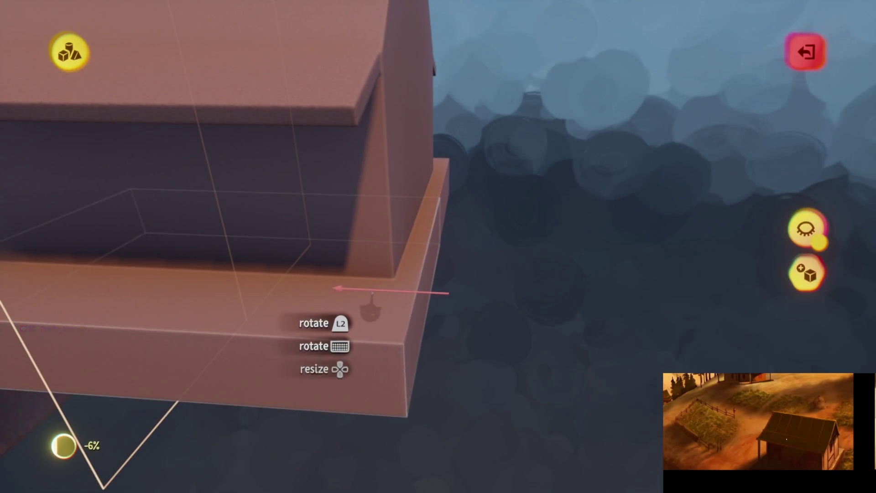
{"action": "scroll", "coordinate": [370, 301], "scroll_direction": "down", "scroll_amount": 5}
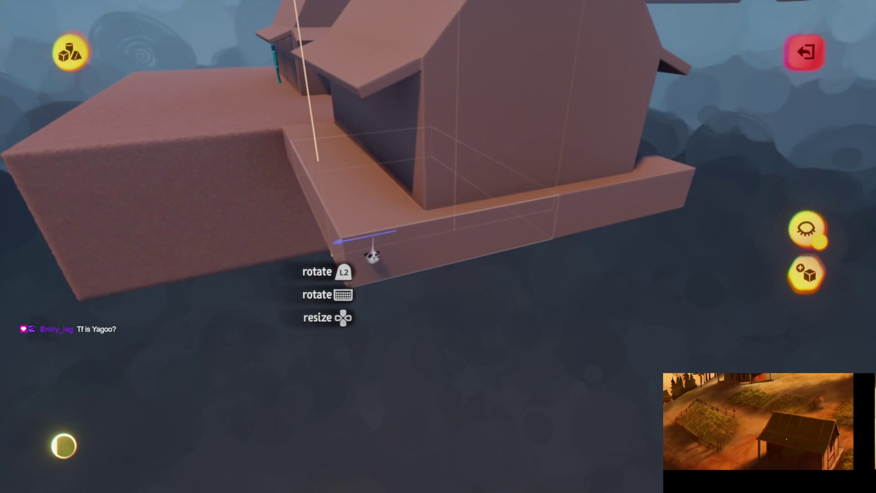
{"action": "mouse_move", "coordinate": [372, 257]}
{"action": "left_mouse_down"}
{"action": "mouse_move", "coordinate": [463, 289]}
{"action": "mouse_move", "coordinate": [434, 224]}
{"action": "left_mouse_up"}
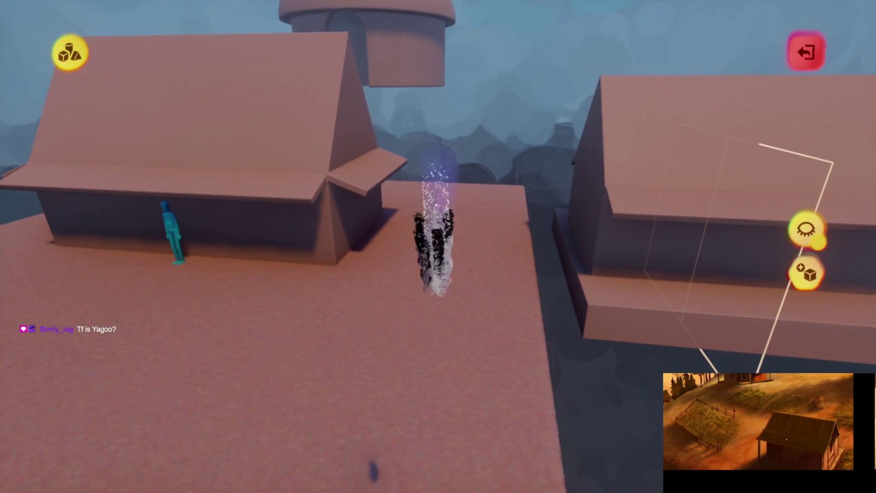
{"action": "left_click_drag", "start_coordinate": [429, 382], "coordinate": [461, 325]}
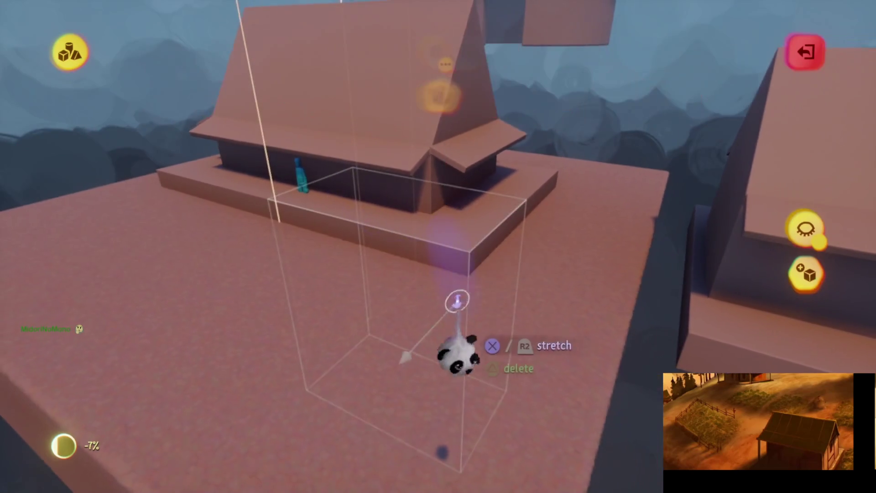
Finish shaping the wide clay base slab under the lower gabled house
{"action": "key", "text": "Escape"}
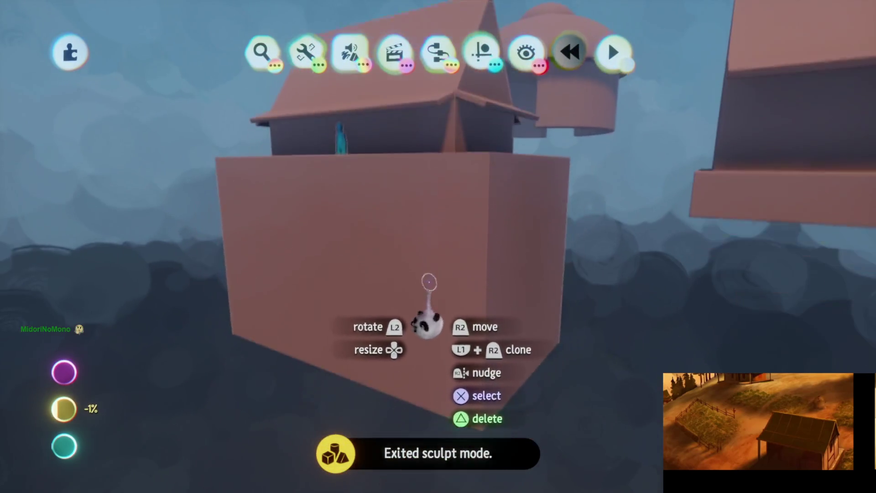
{"action": "left_click", "coordinate": [424, 326]}
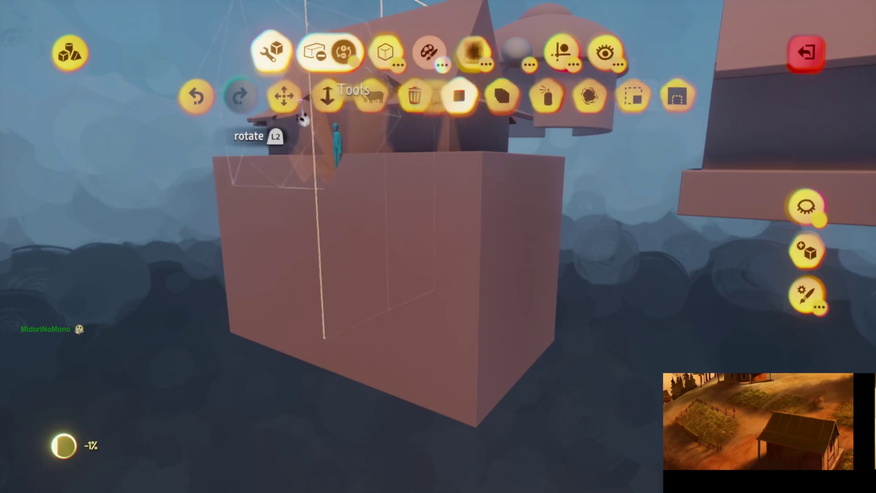
{"action": "key", "text": "Escape"}
{"action": "mouse_move", "coordinate": [405, 377]}
{"action": "left_mouse_down"}
{"action": "mouse_move", "coordinate": [418, 377]}
{"action": "mouse_move", "coordinate": [441, 325]}
{"action": "mouse_move", "coordinate": [446, 260]}
{"action": "mouse_move", "coordinate": [447, 340]}
{"action": "mouse_move", "coordinate": [454, 328]}
{"action": "mouse_move", "coordinate": [473, 377]}
{"action": "mouse_move", "coordinate": [424, 319]}
{"action": "mouse_move", "coordinate": [452, 256]}
{"action": "mouse_move", "coordinate": [489, 241]}
{"action": "mouse_move", "coordinate": [470, 313]}
{"action": "left_mouse_up"}
{"action": "key", "text": "Escape"}
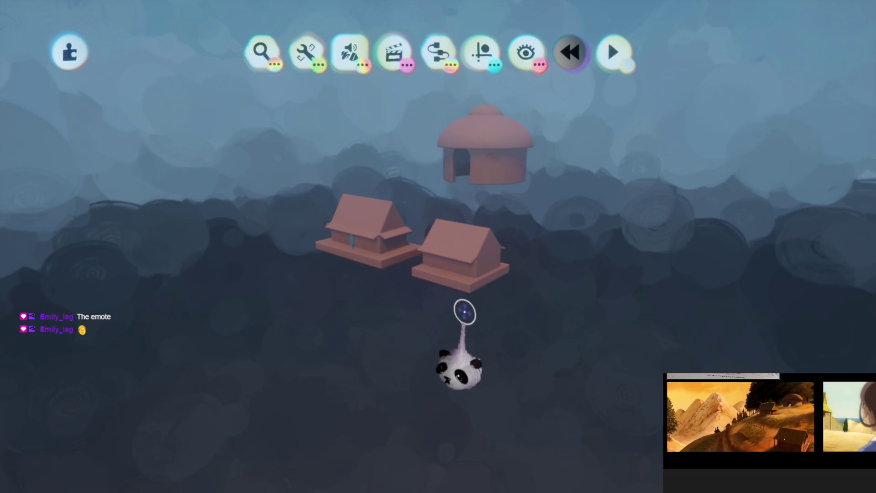
Turn the front gabled house about 15° and set it down in a new spot
{"action": "mouse_move", "coordinate": [481, 52]}
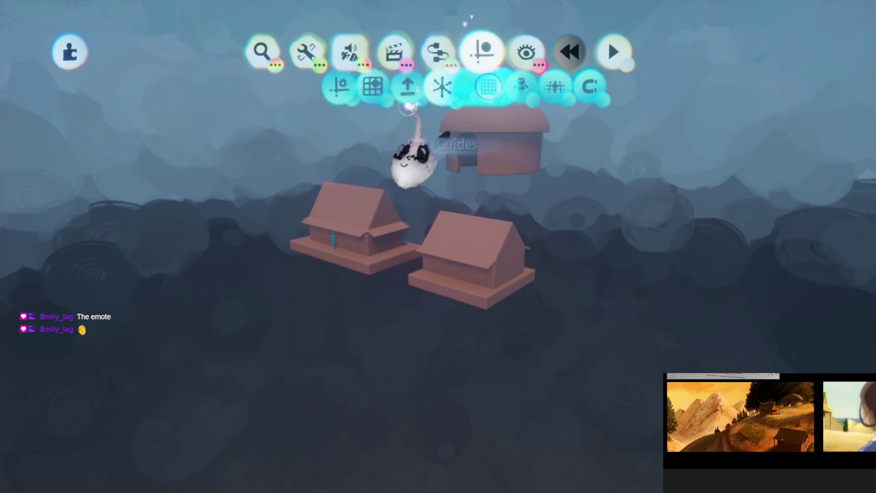
{"action": "left_click_drag", "start_coordinate": [467, 319], "coordinate": [481, 339]}
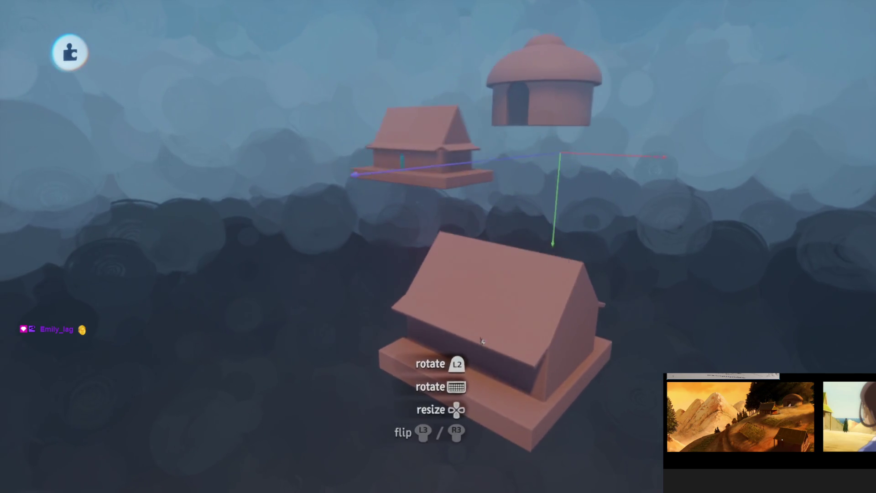
{"action": "mouse_move", "coordinate": [471, 374]}
{"action": "left_mouse_down"}
{"action": "mouse_move", "coordinate": [470, 360]}
{"action": "mouse_move", "coordinate": [449, 372]}
{"action": "mouse_move", "coordinate": [436, 361]}
{"action": "mouse_move", "coordinate": [535, 334]}
{"action": "mouse_move", "coordinate": [500, 348]}
{"action": "left_mouse_up"}
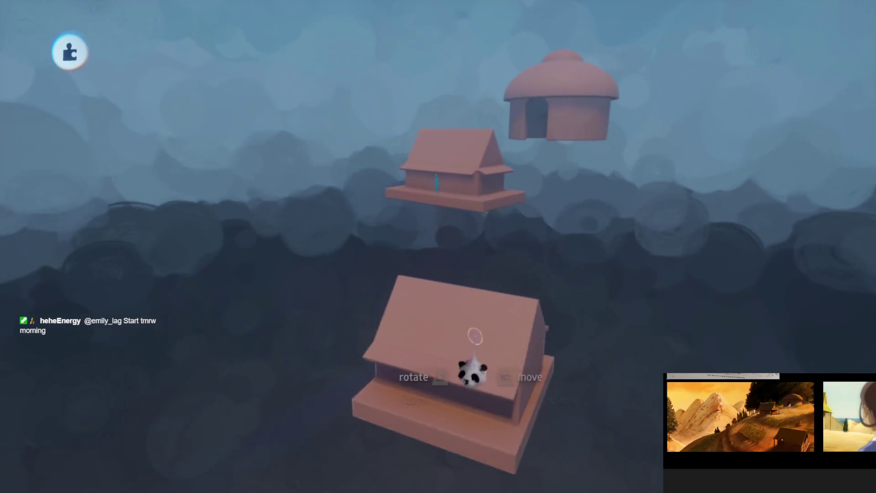
{"action": "mouse_move", "coordinate": [499, 337]}
{"action": "left_mouse_down"}
{"action": "mouse_move", "coordinate": [456, 346]}
{"action": "mouse_move", "coordinate": [468, 359]}
{"action": "mouse_move", "coordinate": [479, 347]}
{"action": "left_mouse_up"}
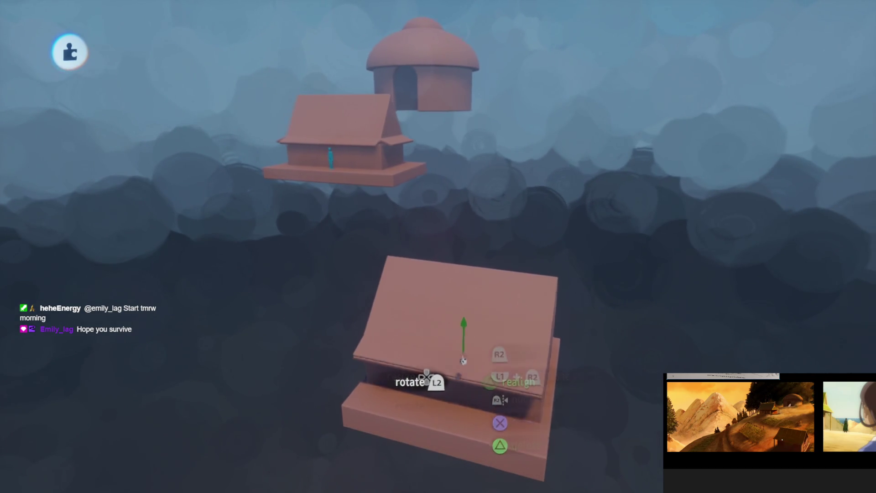
{"action": "left_click_drag", "start_coordinate": [462, 360], "coordinate": [440, 272]}
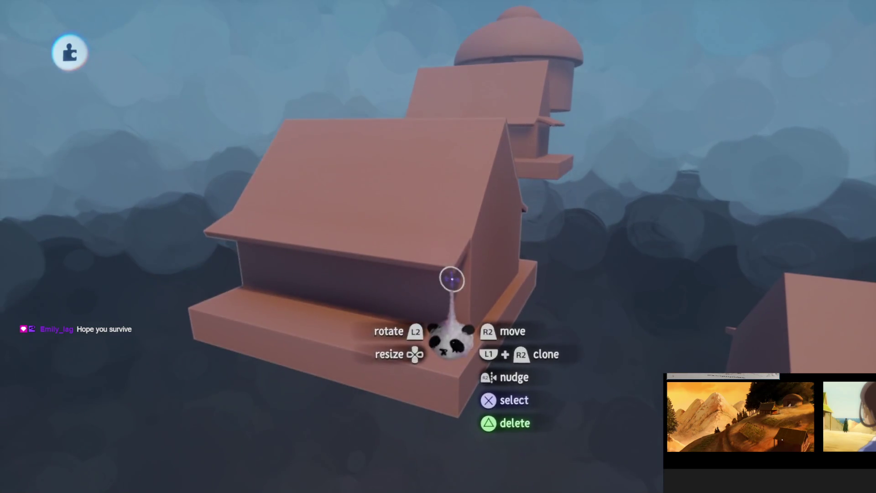
Rotate one of the house's roof pieces about 90° to form a steeper peak
{"action": "left_click", "coordinate": [451, 278]}
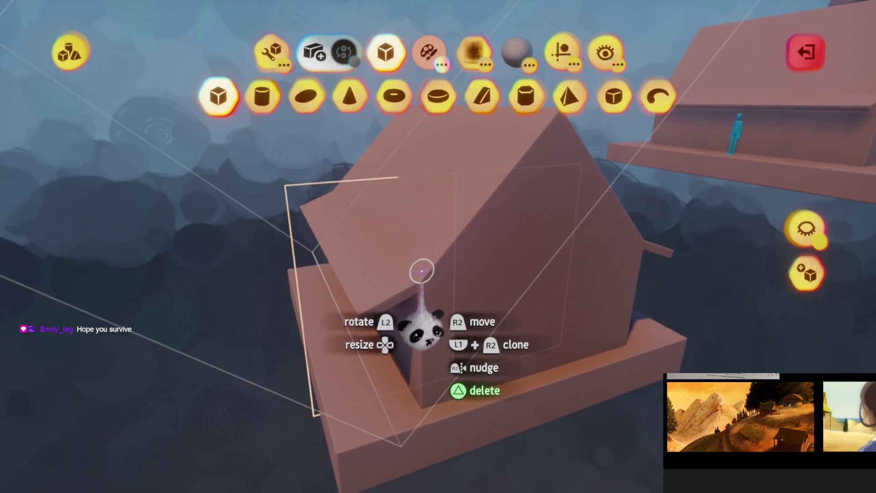
{"action": "mouse_move", "coordinate": [425, 265]}
{"action": "left_mouse_down"}
{"action": "mouse_move", "coordinate": [404, 313]}
{"action": "mouse_move", "coordinate": [439, 313]}
{"action": "left_mouse_up"}
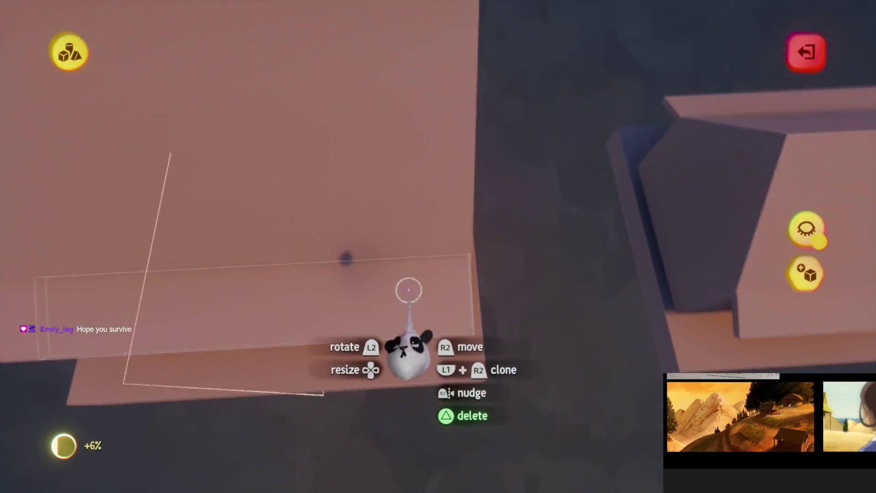
{"action": "mouse_move", "coordinate": [406, 352]}
{"action": "left_mouse_down"}
{"action": "mouse_move", "coordinate": [479, 303]}
{"action": "mouse_move", "coordinate": [487, 273]}
{"action": "mouse_move", "coordinate": [434, 154]}
{"action": "left_mouse_up"}
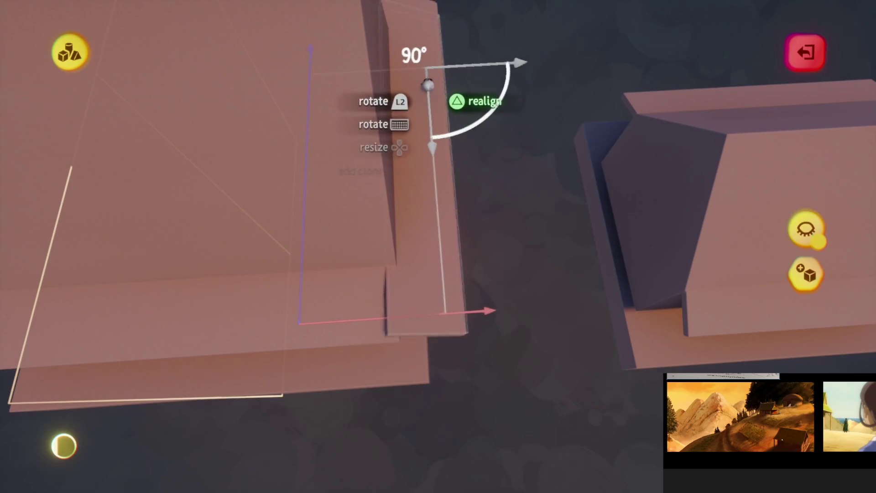
{"action": "left_click_drag", "start_coordinate": [429, 228], "coordinate": [397, 225]}
Stretch the lower roof eave and the base platform longer, then leave sculpt mode
{"action": "key", "text": "Tab"}
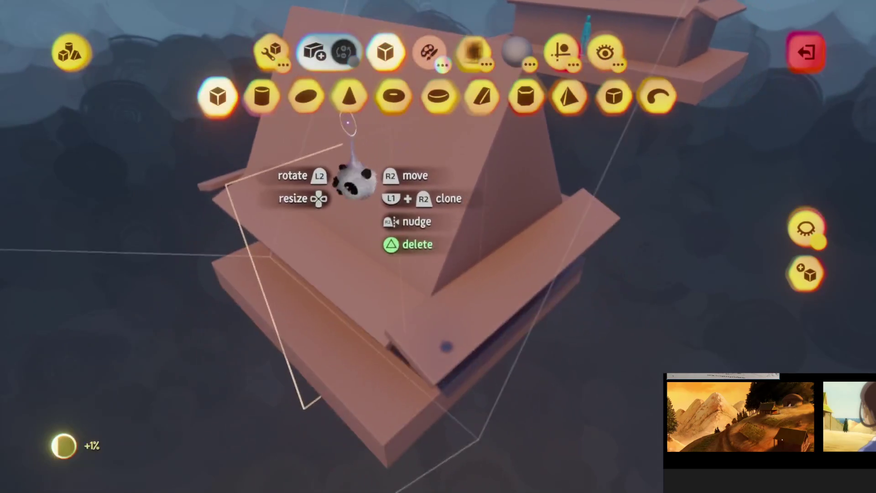
{"action": "left_click", "coordinate": [318, 116]}
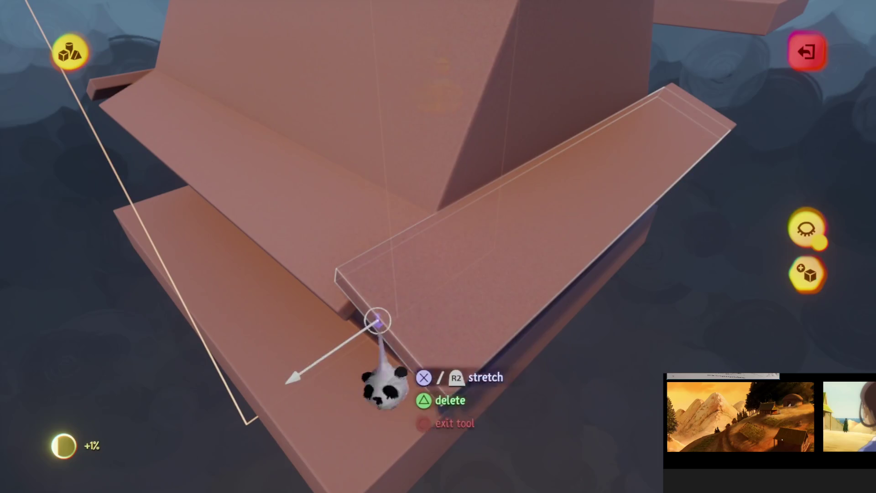
{"action": "left_click_drag", "start_coordinate": [455, 312], "coordinate": [371, 267]}
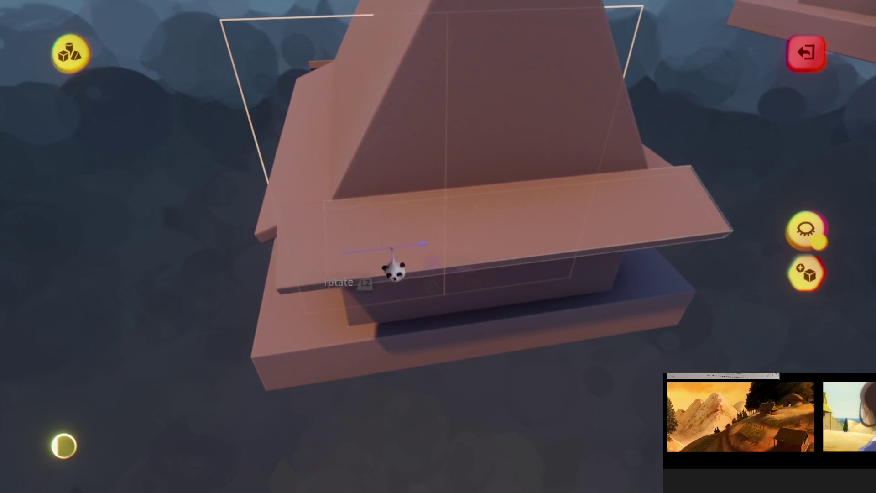
{"action": "left_click_drag", "start_coordinate": [310, 269], "coordinate": [317, 274]}
{"action": "key", "text": "Tab"}
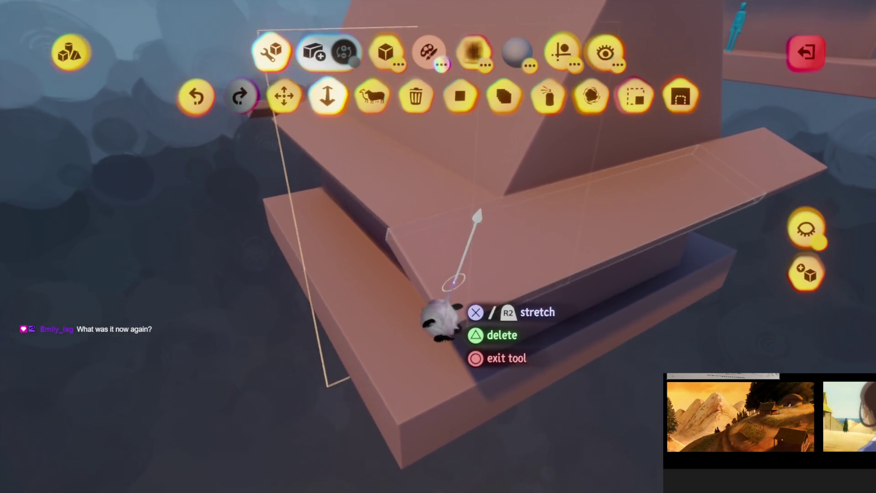
{"action": "key", "text": "Tab"}
{"action": "mouse_move", "coordinate": [485, 320]}
{"action": "left_mouse_down"}
{"action": "mouse_move", "coordinate": [449, 269]}
{"action": "mouse_move", "coordinate": [408, 296]}
{"action": "mouse_move", "coordinate": [411, 283]}
{"action": "left_mouse_up"}
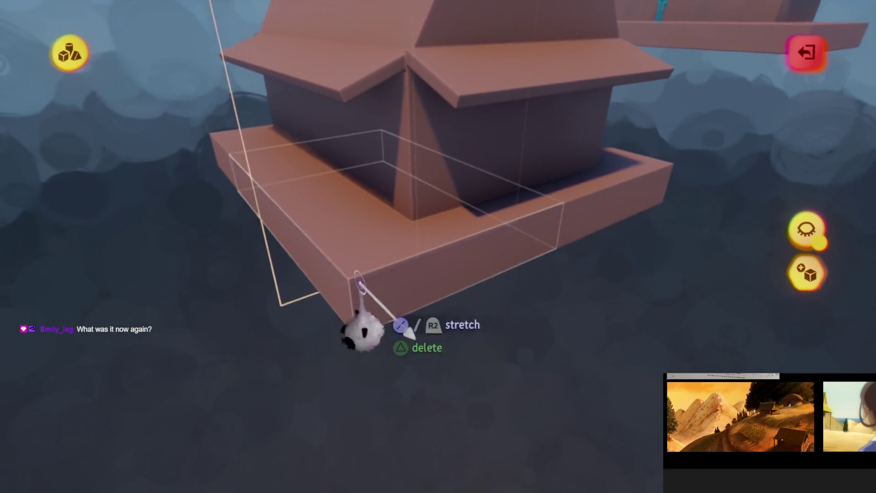
{"action": "key", "text": "Escape"}
{"action": "mouse_move", "coordinate": [450, 251]}
{"action": "left_mouse_down"}
{"action": "mouse_move", "coordinate": [455, 260]}
{"action": "mouse_move", "coordinate": [399, 332]}
{"action": "mouse_move", "coordinate": [406, 248]}
{"action": "mouse_move", "coordinate": [417, 250]}
{"action": "mouse_move", "coordinate": [406, 274]}
{"action": "mouse_move", "coordinate": [354, 235]}
{"action": "mouse_move", "coordinate": [367, 248]}
{"action": "mouse_move", "coordinate": [286, 250]}
{"action": "mouse_move", "coordinate": [291, 233]}
{"action": "left_mouse_up"}
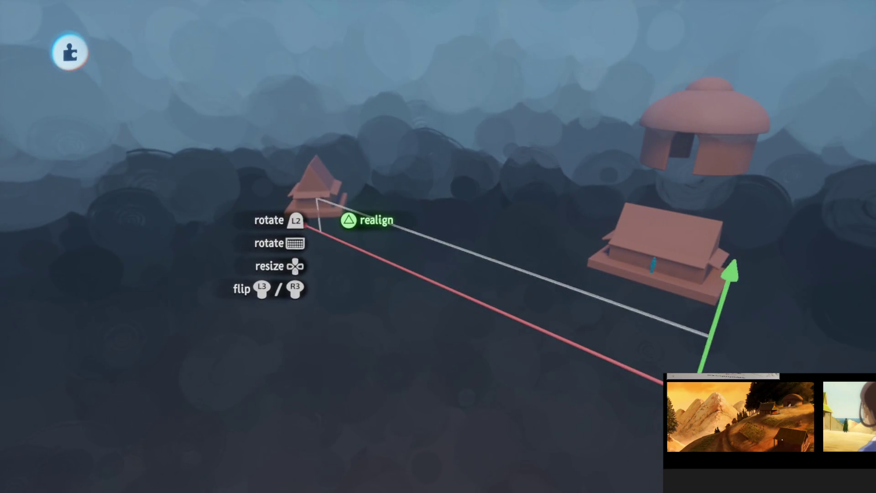
Carry the small steep-roofed house down and left, beside the other small house
{"action": "mouse_move", "coordinate": [315, 192]}
{"action": "left_mouse_down"}
{"action": "mouse_move", "coordinate": [216, 233]}
{"action": "mouse_move", "coordinate": [449, 180]}
{"action": "mouse_move", "coordinate": [370, 174]}
{"action": "left_mouse_up"}
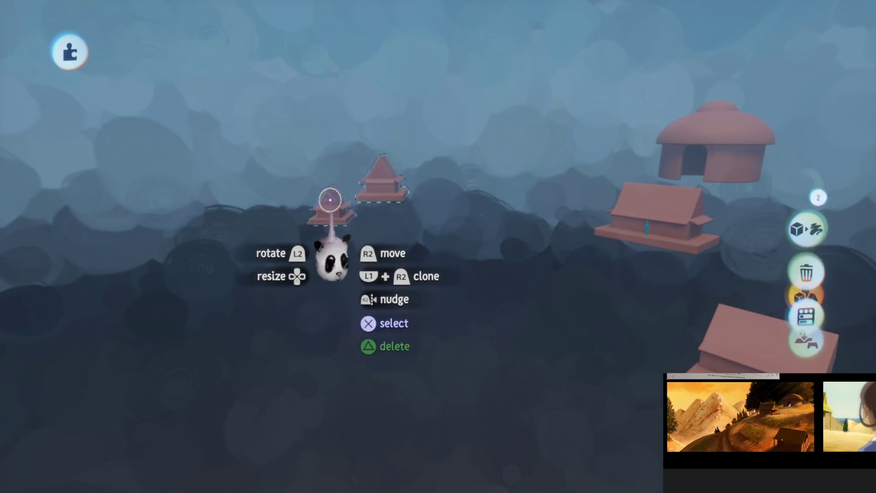
{"action": "mouse_move", "coordinate": [378, 263]}
{"action": "left_mouse_down"}
{"action": "mouse_move", "coordinate": [382, 239]}
{"action": "mouse_move", "coordinate": [386, 293]}
{"action": "mouse_move", "coordinate": [390, 278]}
{"action": "mouse_move", "coordinate": [449, 264]}
{"action": "left_mouse_up"}
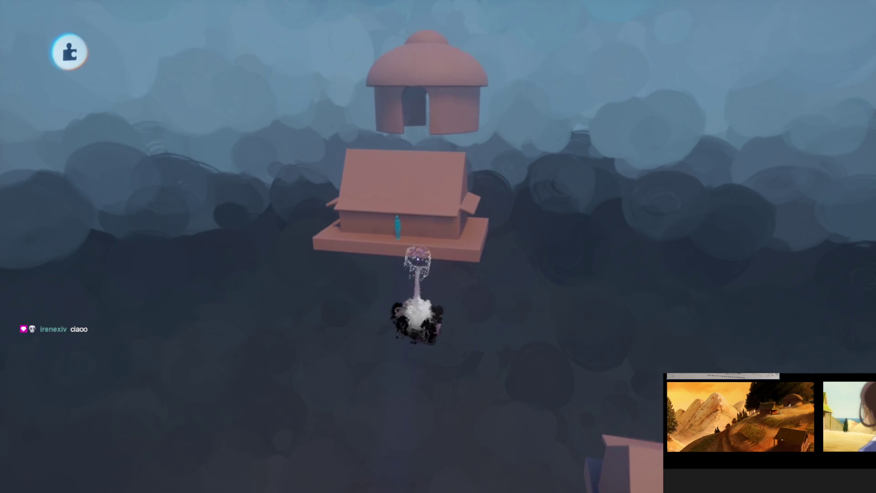
With Grid Snap on, sculpt a large lumpy clay hill around the round hut
{"action": "left_click", "coordinate": [348, 49]}
{"action": "left_click", "coordinate": [260, 94]}
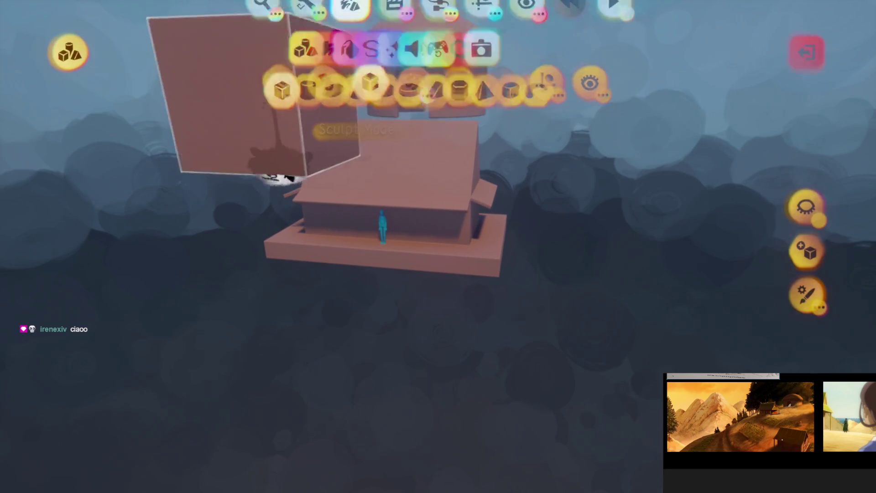
{"action": "left_click", "coordinate": [545, 53]}
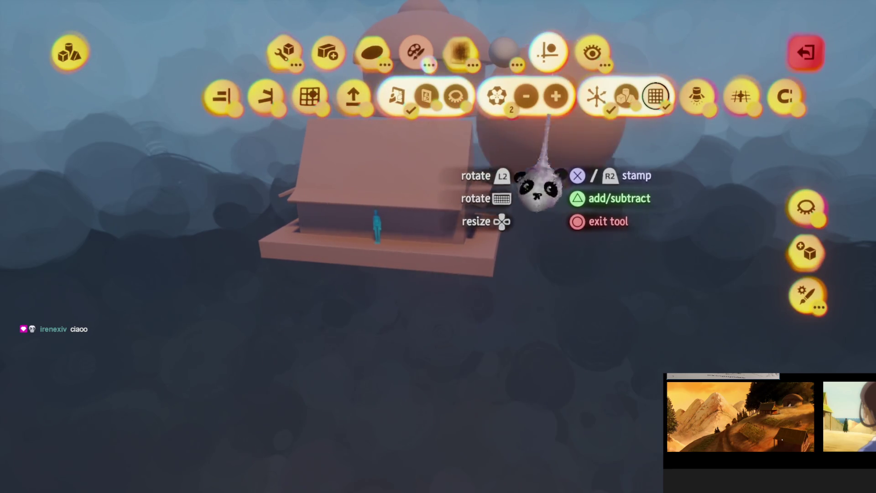
{"action": "key", "text": "Escape"}
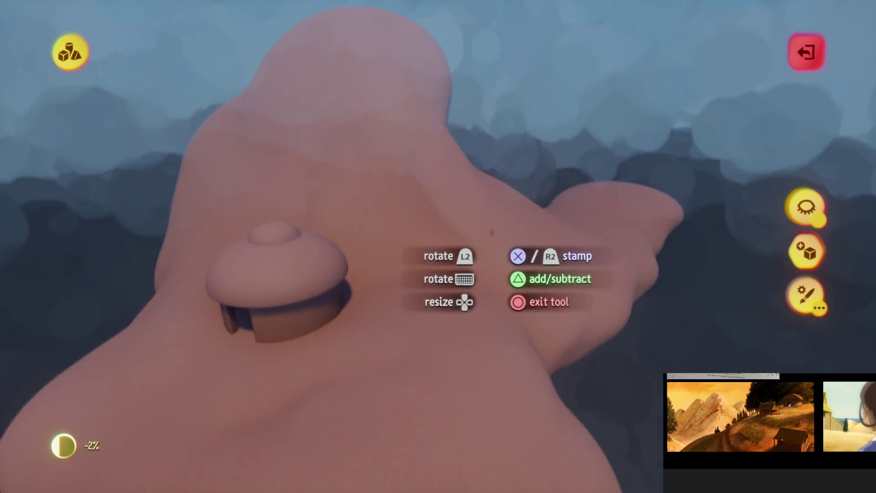
{"action": "key", "text": "Escape"}
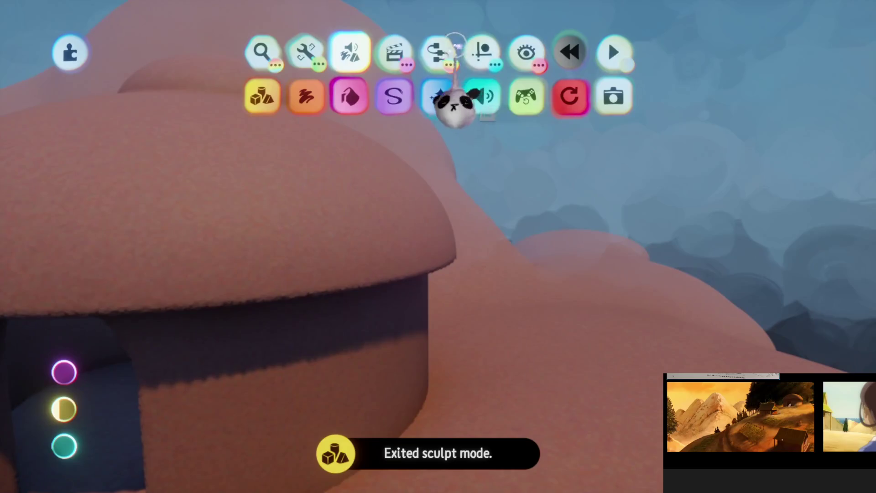
Place a Sun & Sky gadget and set its sun brightness to 25
{"action": "left_click", "coordinate": [454, 49]}
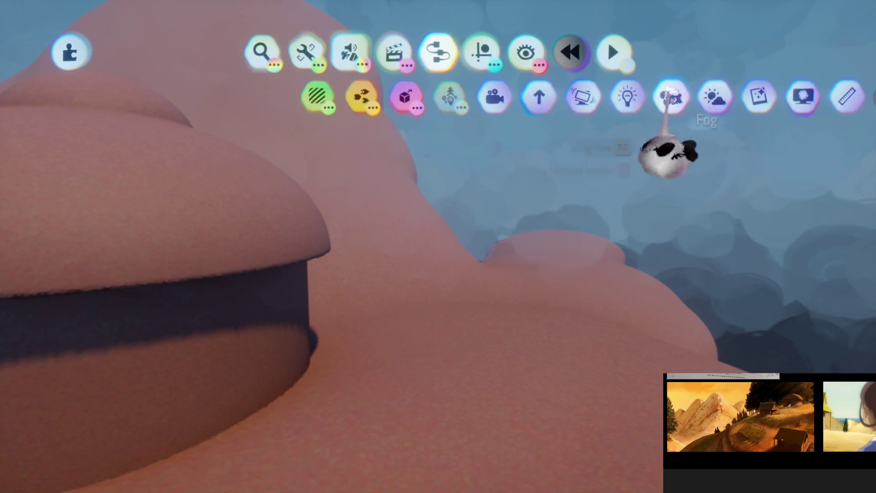
{"action": "left_click", "coordinate": [401, 182]}
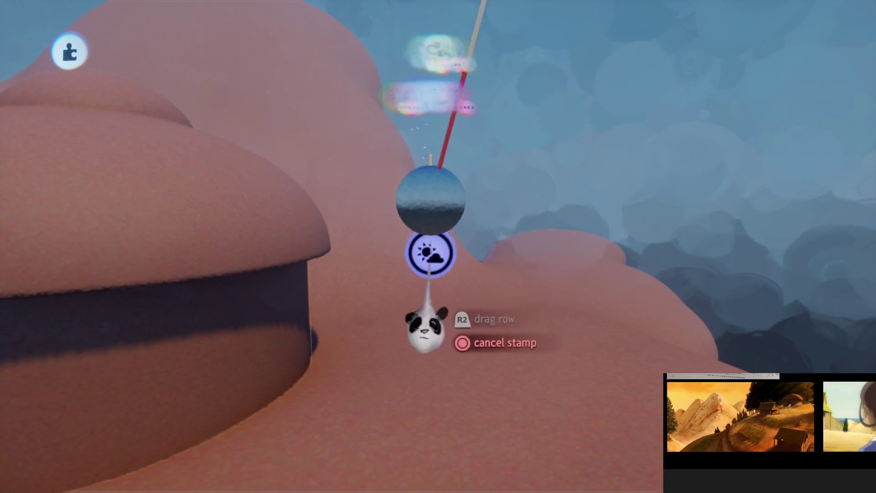
{"action": "left_click", "coordinate": [425, 321]}
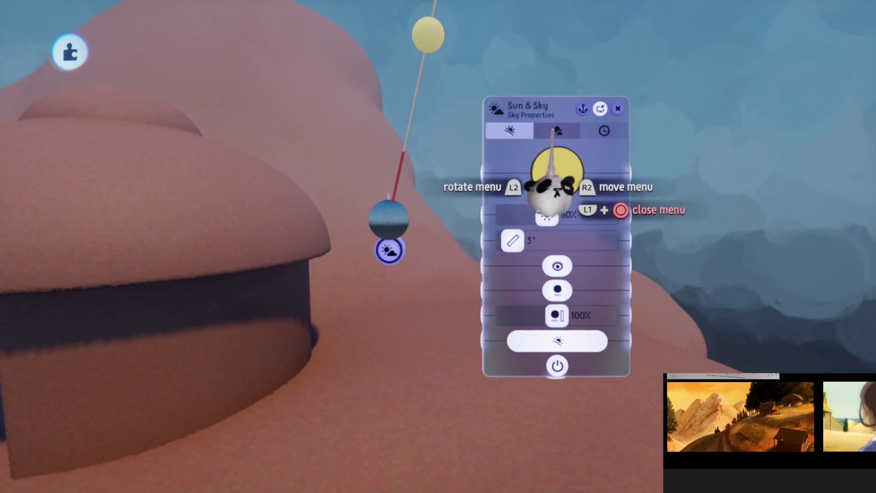
{"action": "left_click", "coordinate": [557, 251]}
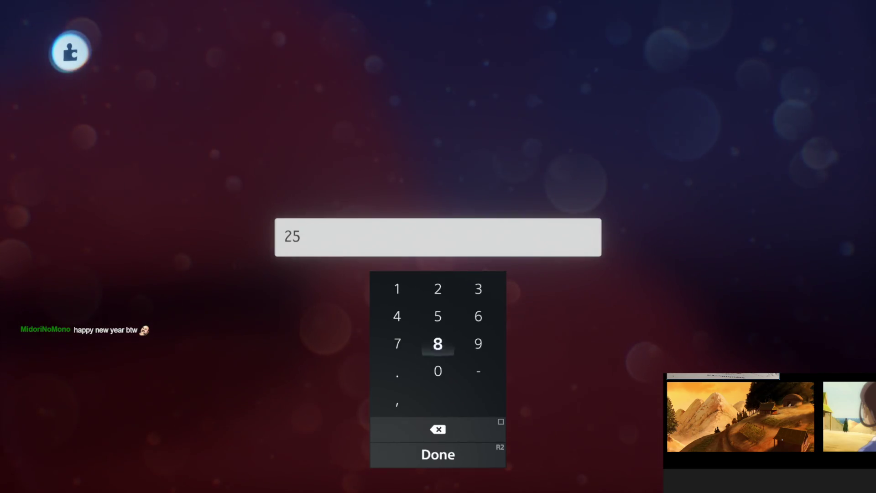
{"action": "key", "text": "Return"}
Set the sky tint intensity to 0% on the Sky Properties page
{"action": "key", "text": "Tab"}
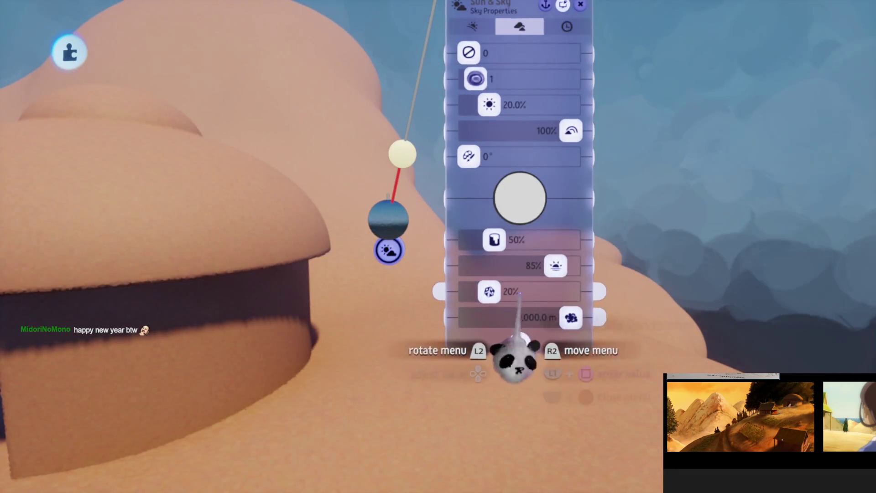
{"action": "left_click", "coordinate": [518, 342]}
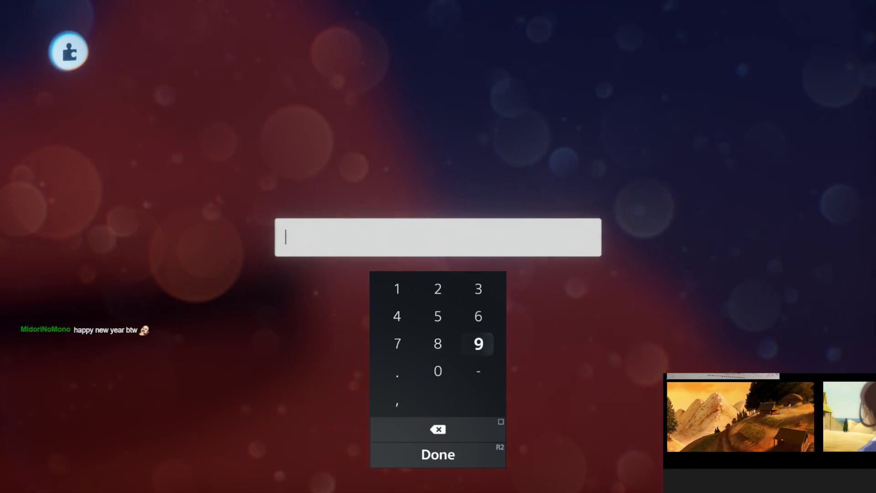
{"action": "type", "text": "9999"}
{"action": "key", "text": "Return"}
{"action": "scroll", "coordinate": [495, 297], "scroll_direction": "down", "scroll_amount": 5}
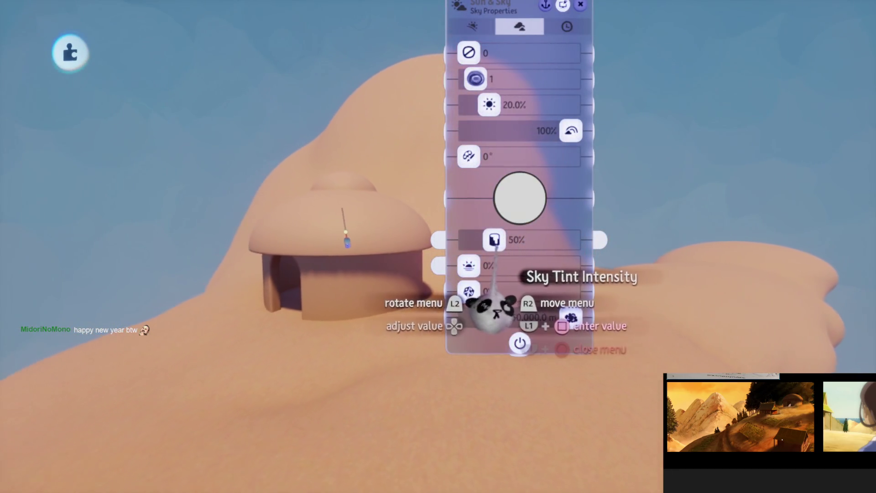
Raise the sky tint intensity to 200%
{"action": "left_click", "coordinate": [513, 194]}
{"action": "left_click", "coordinate": [522, 190]}
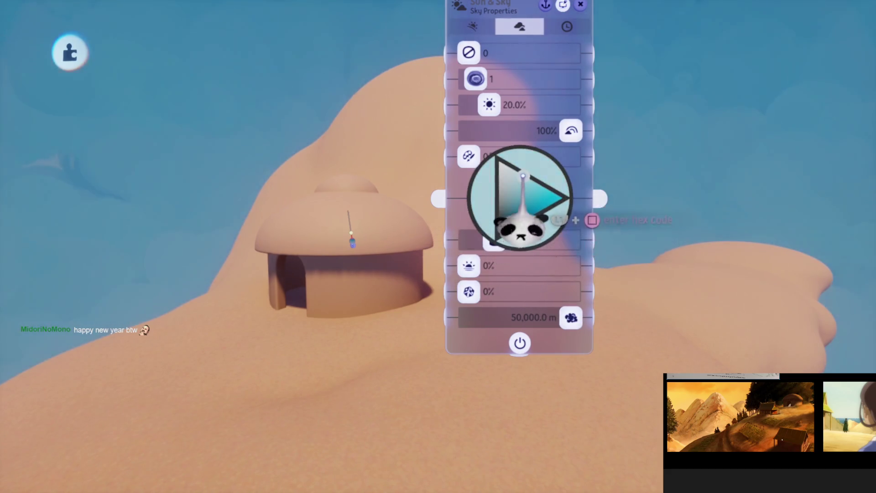
{"action": "left_click_drag", "start_coordinate": [494, 240], "coordinate": [569, 241]}
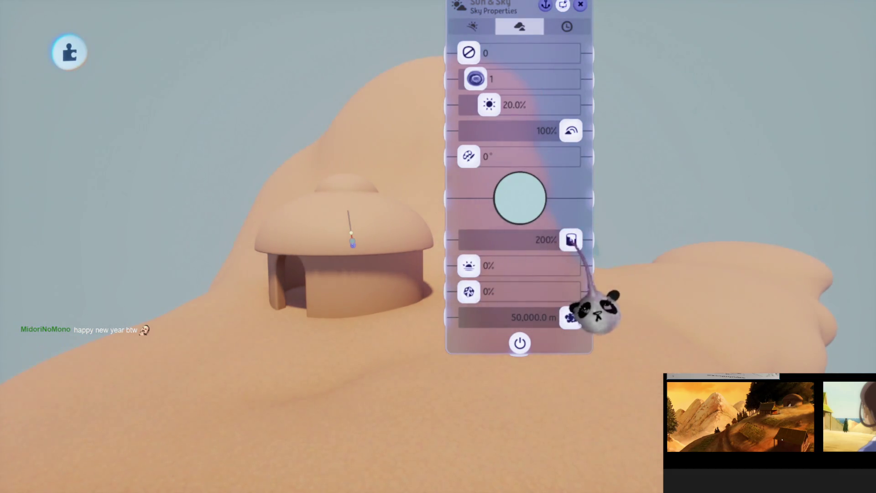
Pick a pale teal sky tint colour and close the sky settings
{"action": "left_click", "coordinate": [520, 189]}
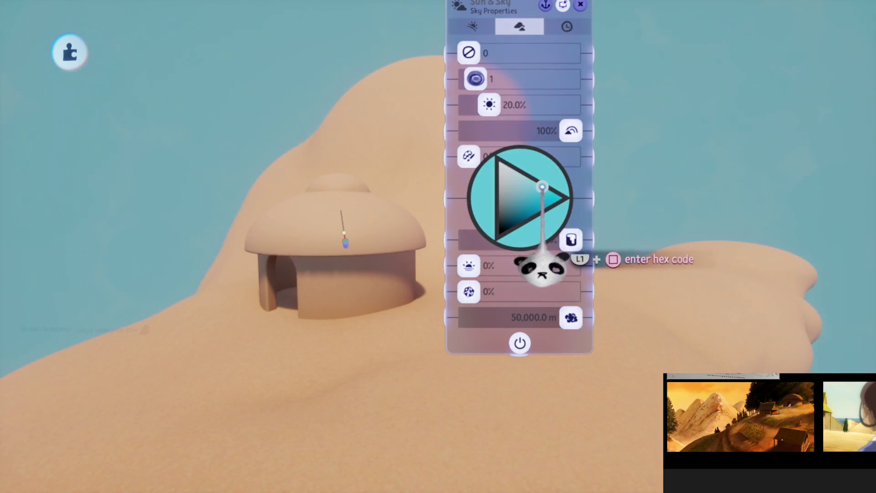
{"action": "left_click_drag", "start_coordinate": [531, 259], "coordinate": [520, 292]}
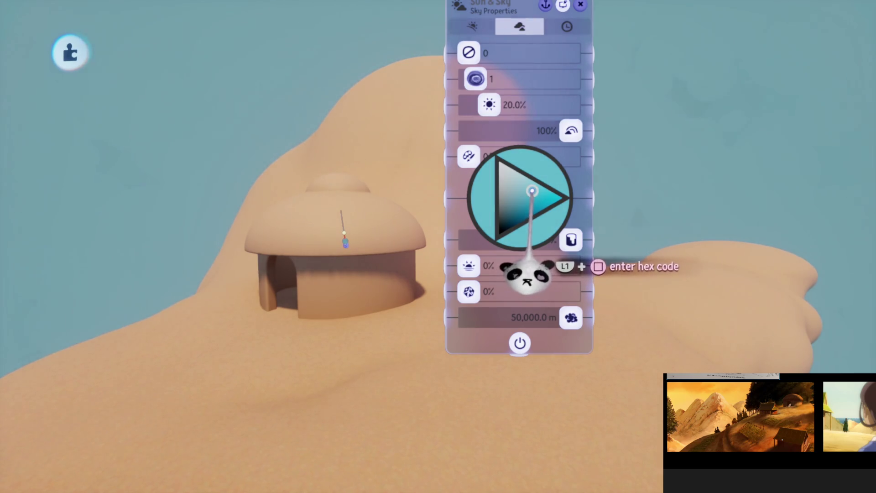
{"action": "left_click_drag", "start_coordinate": [525, 269], "coordinate": [517, 276]}
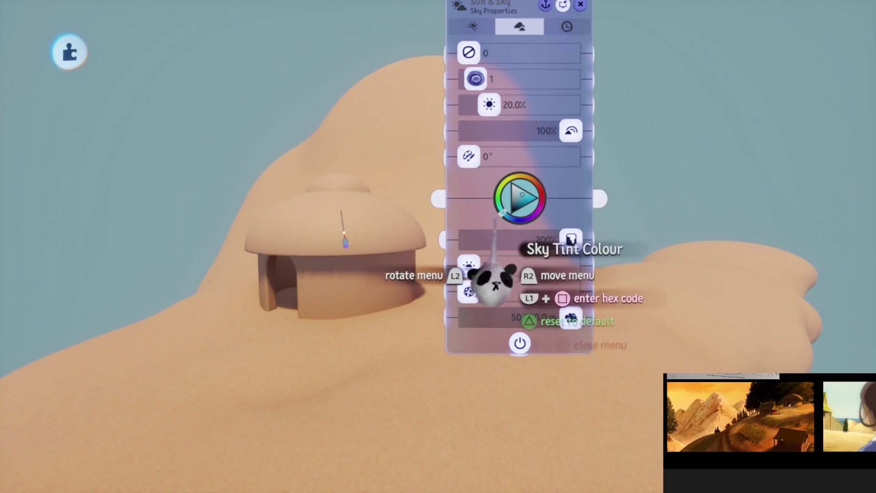
{"action": "mouse_move", "coordinate": [494, 272]}
{"action": "left_mouse_down"}
{"action": "mouse_move", "coordinate": [512, 220]}
{"action": "mouse_move", "coordinate": [545, 195]}
{"action": "left_mouse_up"}
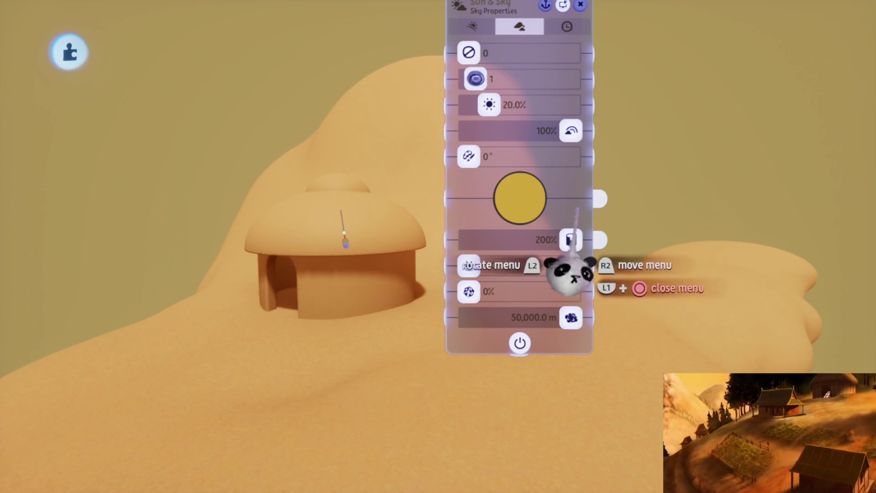
{"action": "mouse_move", "coordinate": [542, 280]}
{"action": "mouse_move", "coordinate": [515, 263]}
{"action": "left_mouse_down"}
{"action": "mouse_move", "coordinate": [518, 233]}
{"action": "mouse_move", "coordinate": [501, 280]}
{"action": "left_mouse_up"}
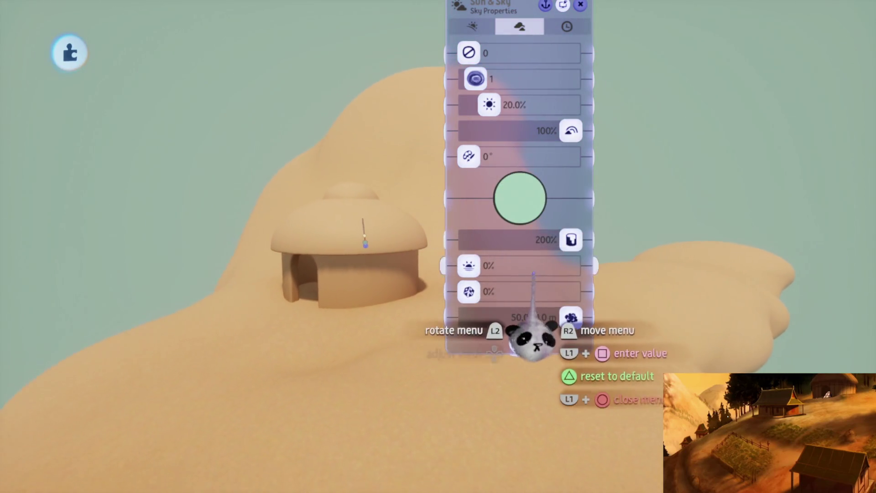
{"action": "mouse_move", "coordinate": [497, 271]}
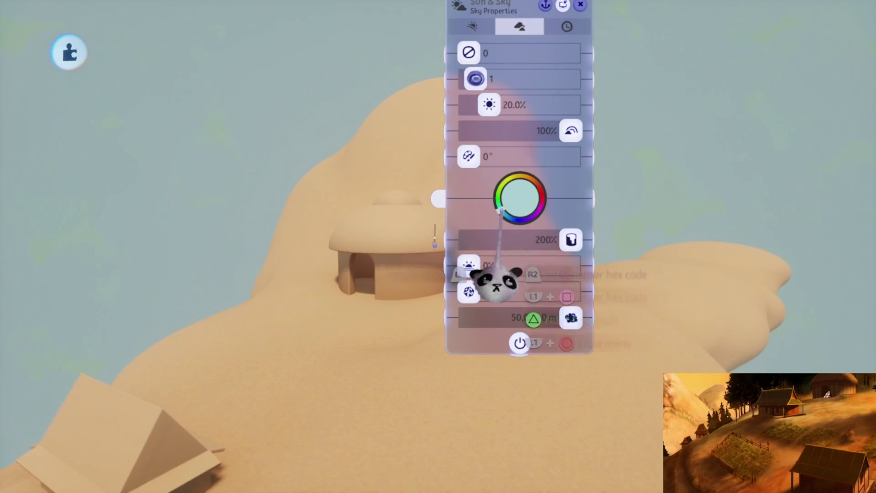
{"action": "left_click", "coordinate": [519, 201]}
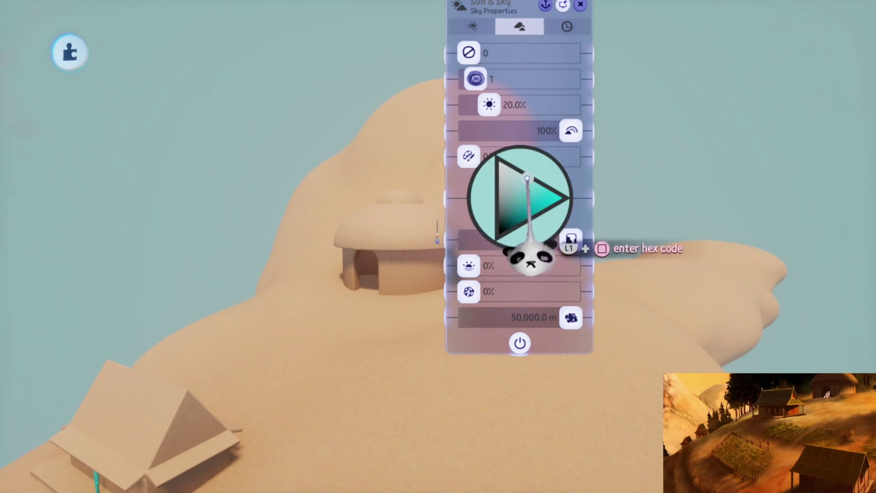
{"action": "key", "text": "Escape"}
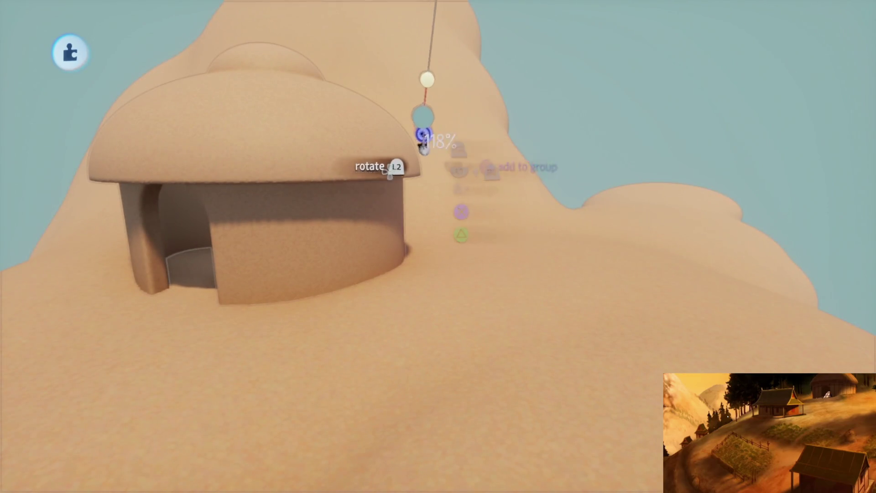
Enlarge the Sun & Sky gadget to about 662% and drop a Grade & Effects gadget beside it
{"action": "key", "text": "Up"}
{"action": "mouse_move", "coordinate": [426, 172]}
{"action": "left_mouse_down"}
{"action": "mouse_move", "coordinate": [410, 176]}
{"action": "mouse_move", "coordinate": [438, 192]}
{"action": "mouse_move", "coordinate": [469, 186]}
{"action": "mouse_move", "coordinate": [430, 205]}
{"action": "left_mouse_up"}
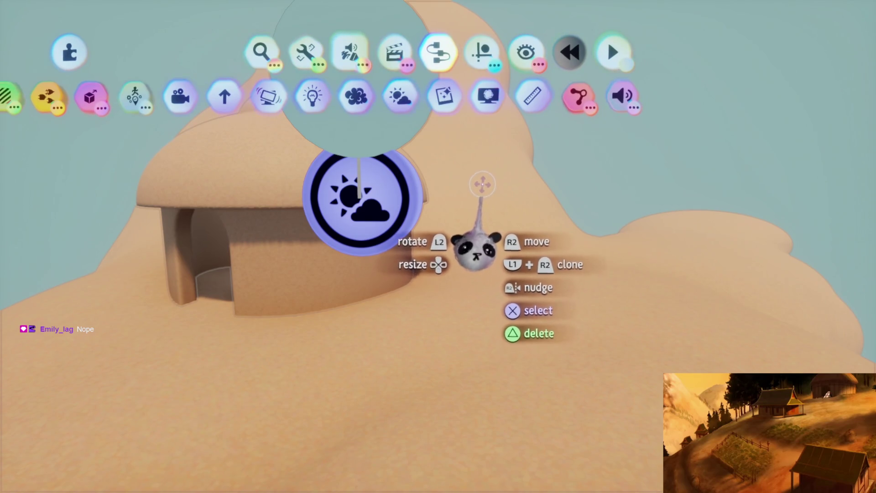
{"action": "mouse_move", "coordinate": [445, 146]}
{"action": "left_mouse_down"}
{"action": "mouse_move", "coordinate": [446, 246]}
{"action": "mouse_move", "coordinate": [403, 260]}
{"action": "mouse_move", "coordinate": [361, 254]}
{"action": "mouse_move", "coordinate": [446, 260]}
{"action": "mouse_move", "coordinate": [441, 205]}
{"action": "mouse_move", "coordinate": [422, 208]}
{"action": "mouse_move", "coordinate": [445, 196]}
{"action": "mouse_move", "coordinate": [471, 313]}
{"action": "left_mouse_up"}
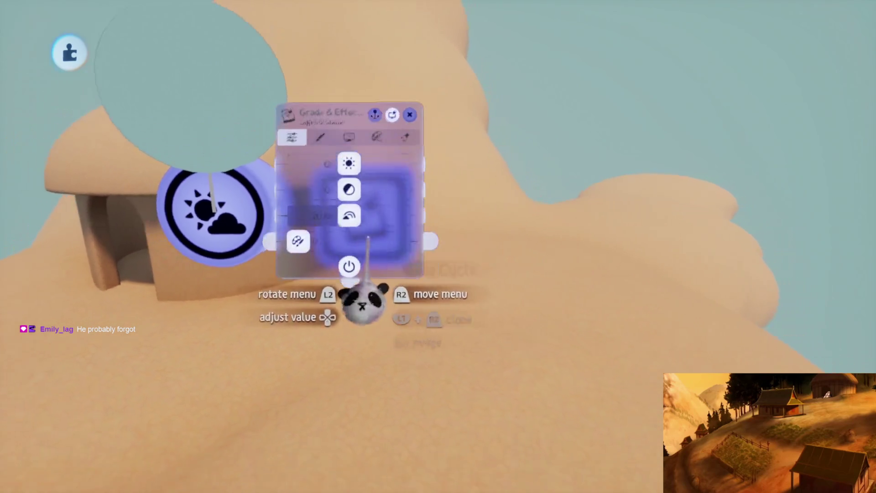
Raise the Grade & Effects screen bloom to 50% and open the clay terrain for sculpting
{"action": "left_click", "coordinate": [483, 114]}
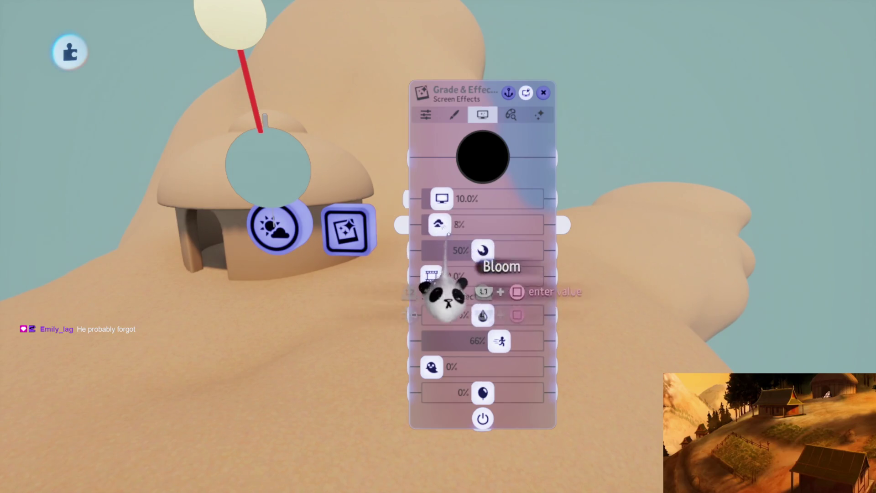
{"action": "scroll", "coordinate": [483, 315], "scroll_direction": "down", "scroll_amount": 5}
{"action": "key", "text": "Escape"}
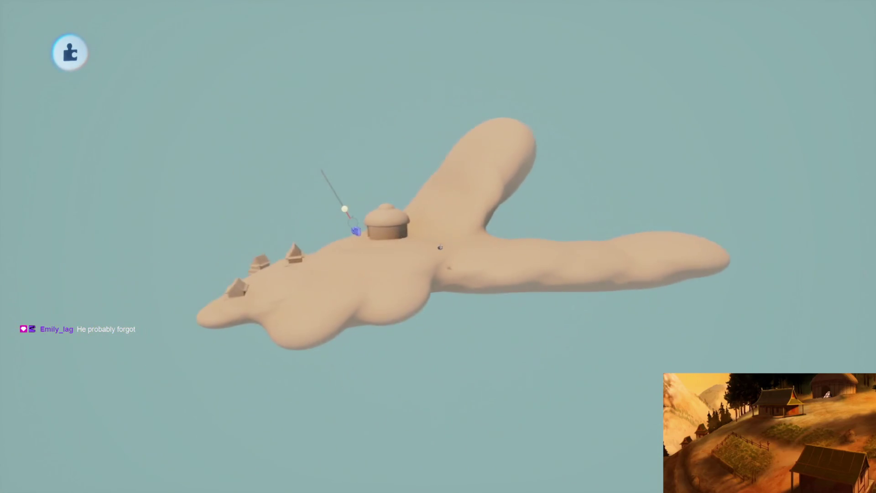
{"action": "scroll", "coordinate": [440, 247], "scroll_direction": "up", "scroll_amount": 5}
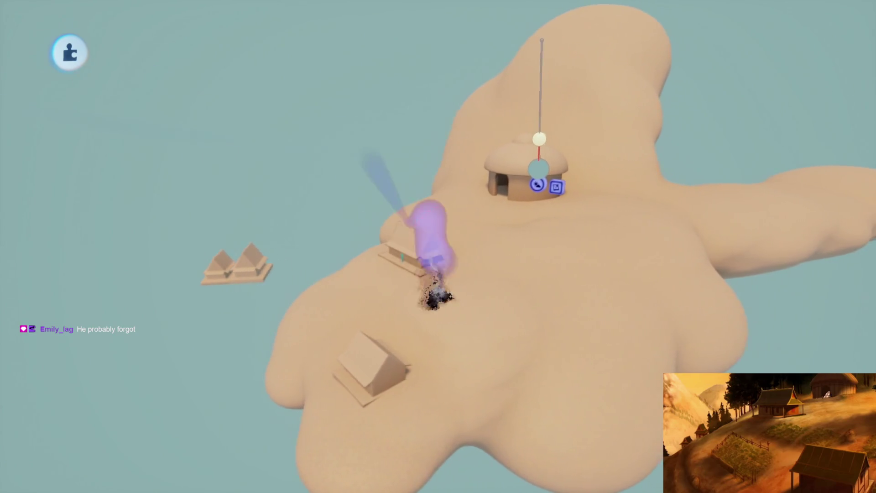
{"action": "left_click", "coordinate": [475, 289]}
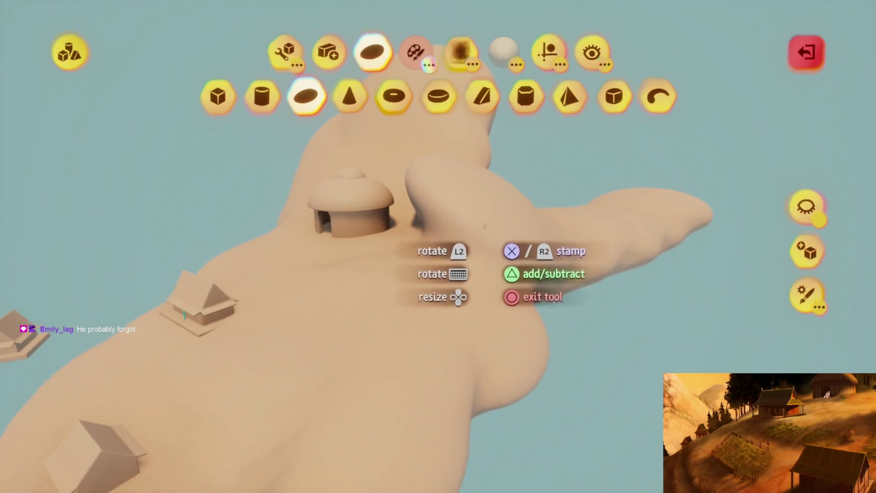
Adjust the view over the clay hillside around the domed hut, ready to stamp shapes
{"action": "scroll", "coordinate": [484, 224], "scroll_direction": "up", "scroll_amount": 5}
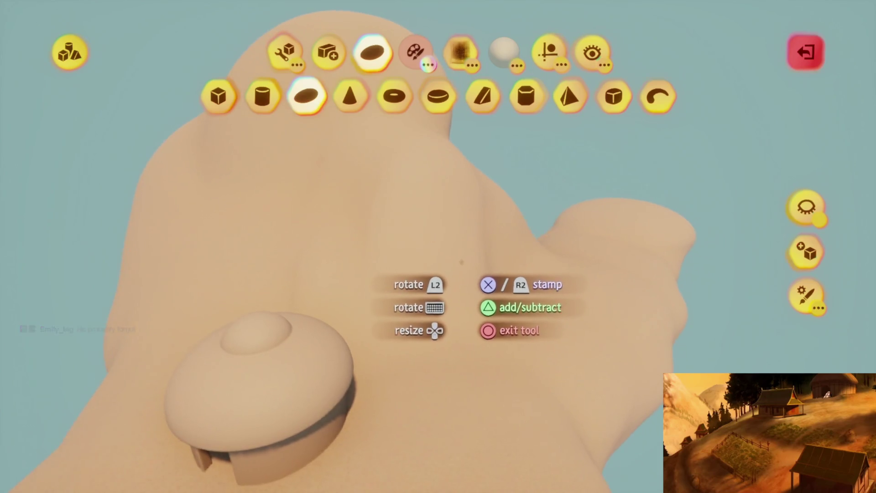
{"action": "scroll", "coordinate": [438, 246], "scroll_direction": "up", "scroll_amount": 3}
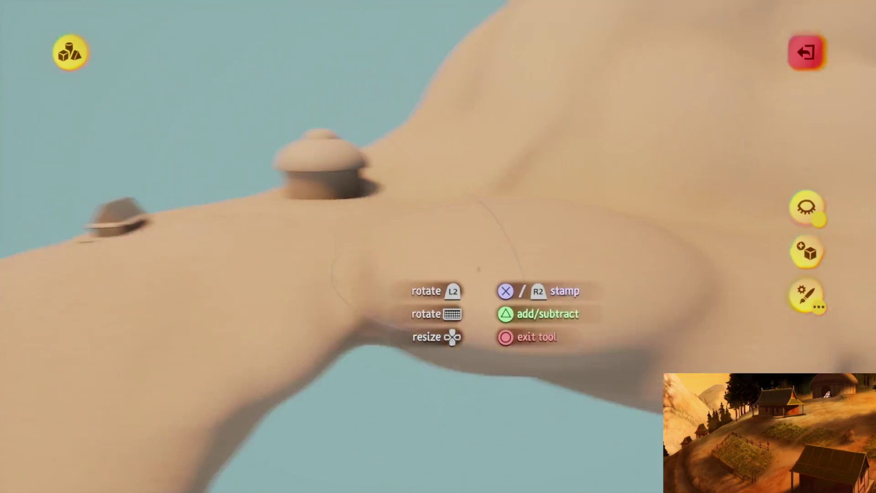
{"action": "key", "text": "Escape"}
{"action": "mouse_move", "coordinate": [422, 259]}
{"action": "left_mouse_down"}
{"action": "mouse_move", "coordinate": [467, 200]}
{"action": "mouse_move", "coordinate": [445, 226]}
{"action": "mouse_move", "coordinate": [497, 292]}
{"action": "left_mouse_up"}
{"action": "key", "text": "s"}
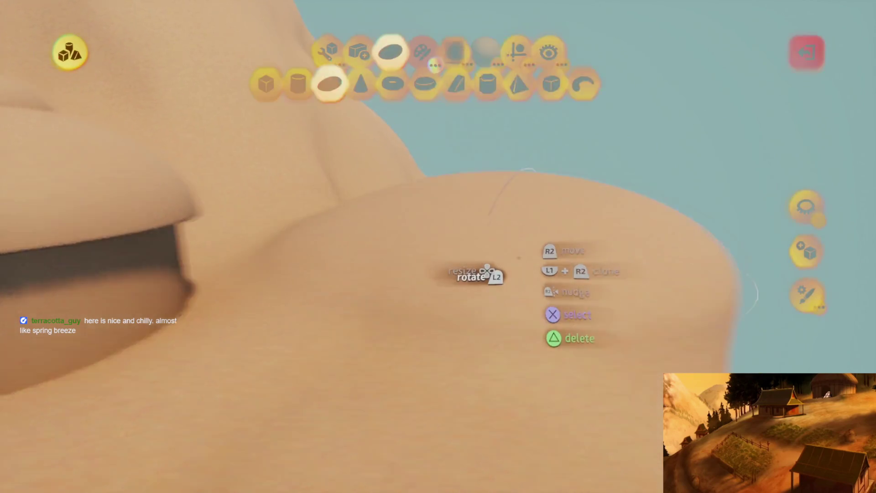
{"action": "mouse_move", "coordinate": [532, 295]}
{"action": "left_mouse_down"}
{"action": "mouse_move", "coordinate": [530, 304]}
{"action": "mouse_move", "coordinate": [454, 278]}
{"action": "left_mouse_up"}
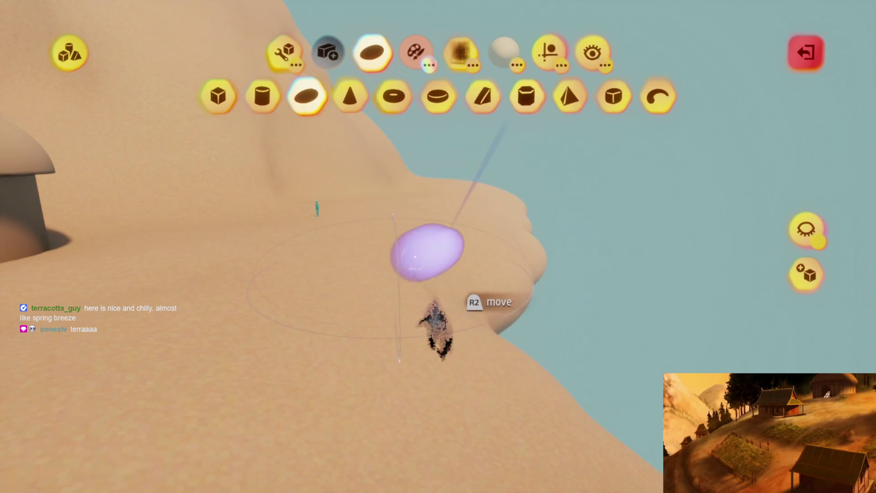
{"action": "mouse_move", "coordinate": [428, 344]}
{"action": "left_mouse_down"}
{"action": "mouse_move", "coordinate": [440, 323]}
{"action": "mouse_move", "coordinate": [470, 313]}
{"action": "mouse_move", "coordinate": [433, 313]}
{"action": "mouse_move", "coordinate": [442, 313]}
{"action": "left_mouse_up"}
{"action": "left_click_drag", "start_coordinate": [396, 260], "coordinate": [483, 259]}
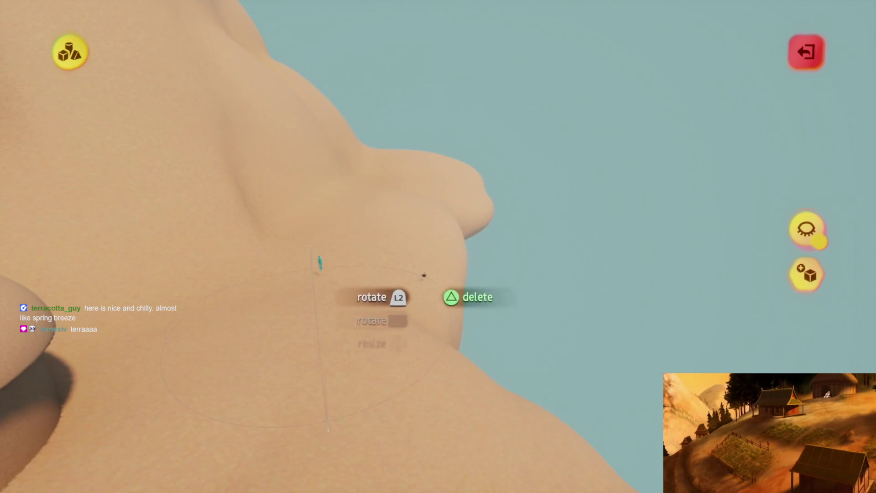
{"action": "mouse_move", "coordinate": [447, 188]}
{"action": "left_mouse_down"}
{"action": "mouse_move", "coordinate": [447, 178]}
{"action": "mouse_move", "coordinate": [452, 226]}
{"action": "mouse_move", "coordinate": [449, 204]}
{"action": "mouse_move", "coordinate": [442, 205]}
{"action": "mouse_move", "coordinate": [487, 205]}
{"action": "mouse_move", "coordinate": [418, 237]}
{"action": "mouse_move", "coordinate": [433, 208]}
{"action": "mouse_move", "coordinate": [419, 251]}
{"action": "mouse_move", "coordinate": [442, 267]}
{"action": "mouse_move", "coordinate": [455, 319]}
{"action": "mouse_move", "coordinate": [433, 205]}
{"action": "mouse_move", "coordinate": [426, 238]}
{"action": "mouse_move", "coordinate": [268, 206]}
{"action": "mouse_move", "coordinate": [389, 203]}
{"action": "mouse_move", "coordinate": [519, 166]}
{"action": "left_mouse_up"}
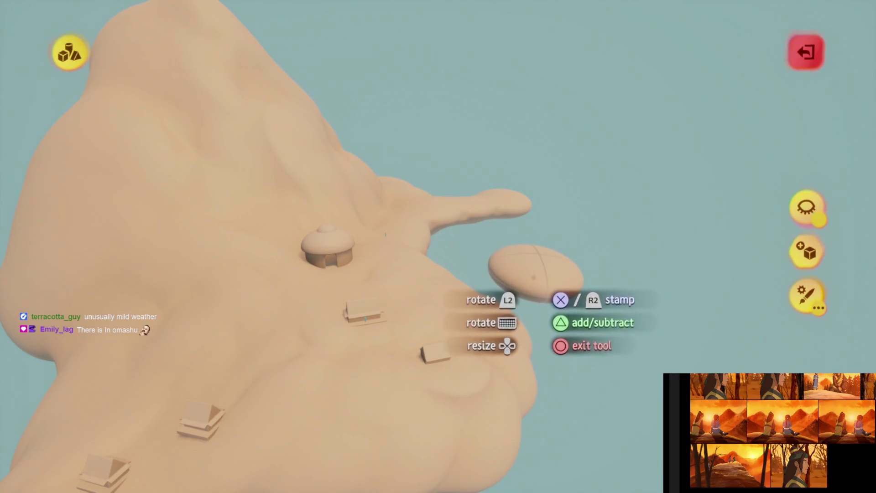
{"action": "scroll", "coordinate": [534, 274], "scroll_direction": "down", "scroll_amount": 10}
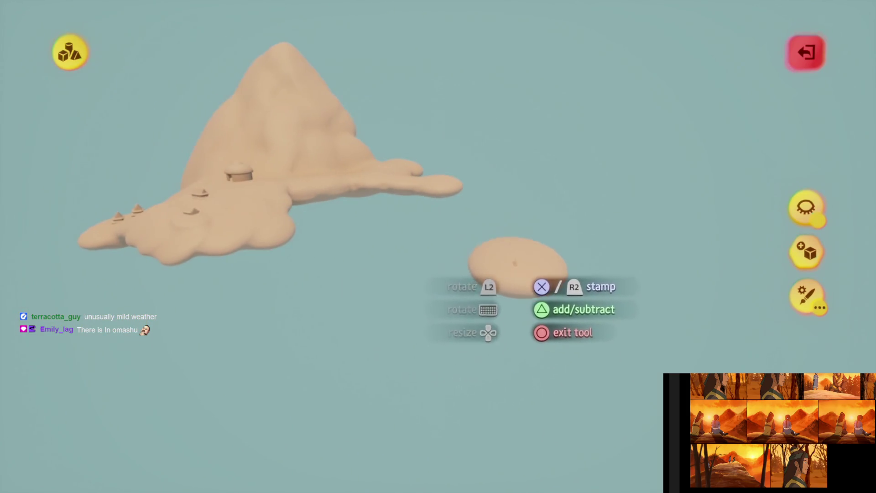
{"action": "scroll", "coordinate": [510, 269], "scroll_direction": "left", "scroll_amount": 3}
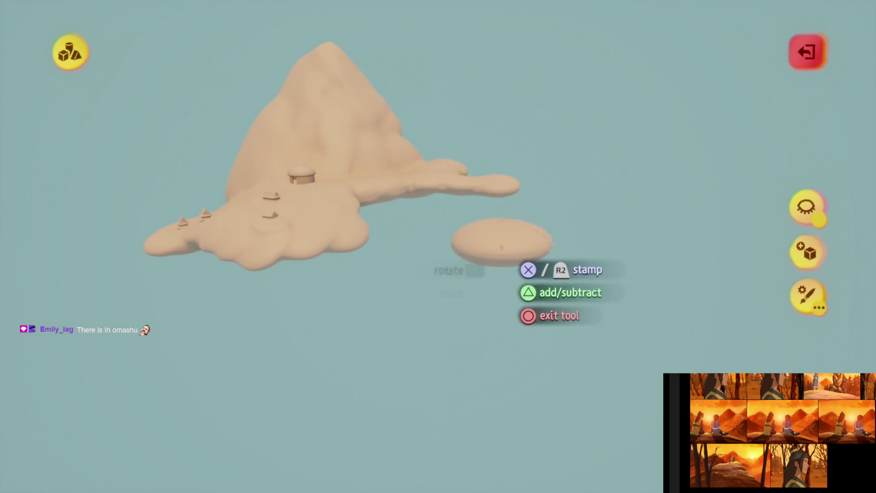
{"action": "scroll", "coordinate": [502, 246], "scroll_direction": "right", "scroll_amount": 5}
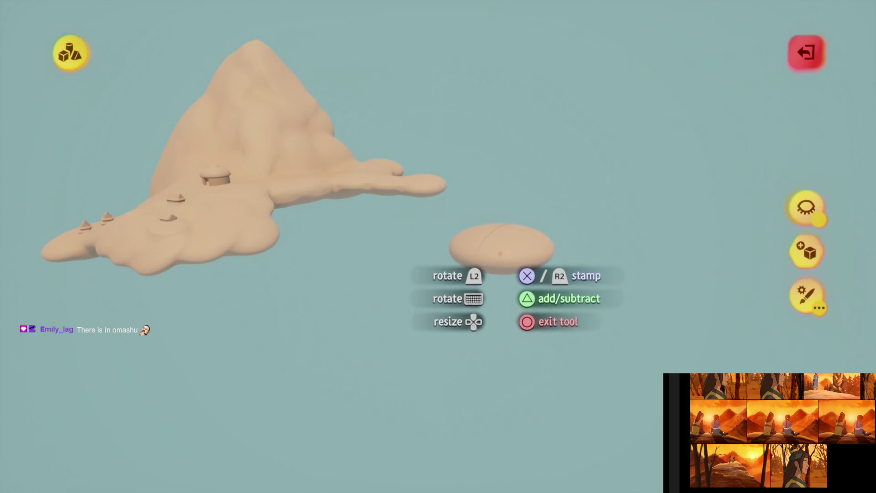
{"action": "scroll", "coordinate": [502, 246], "scroll_direction": "right", "scroll_amount": 3}
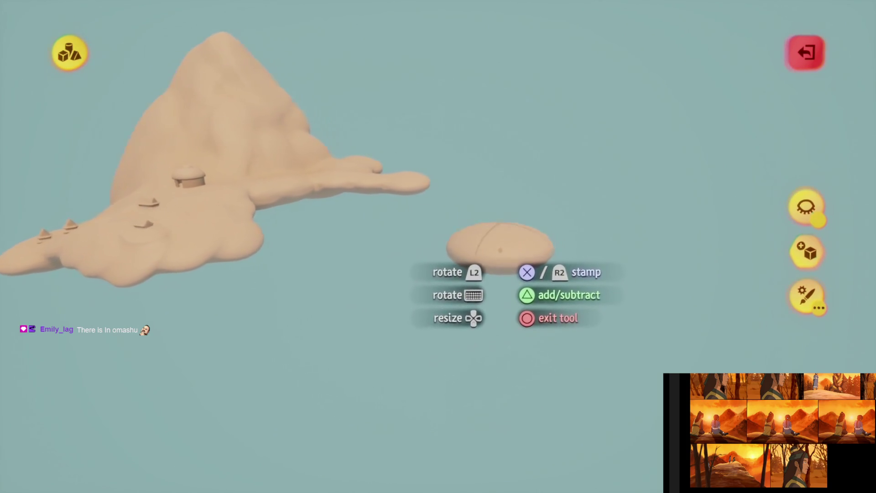
{"action": "scroll", "coordinate": [501, 246], "scroll_direction": "down", "scroll_amount": 5}
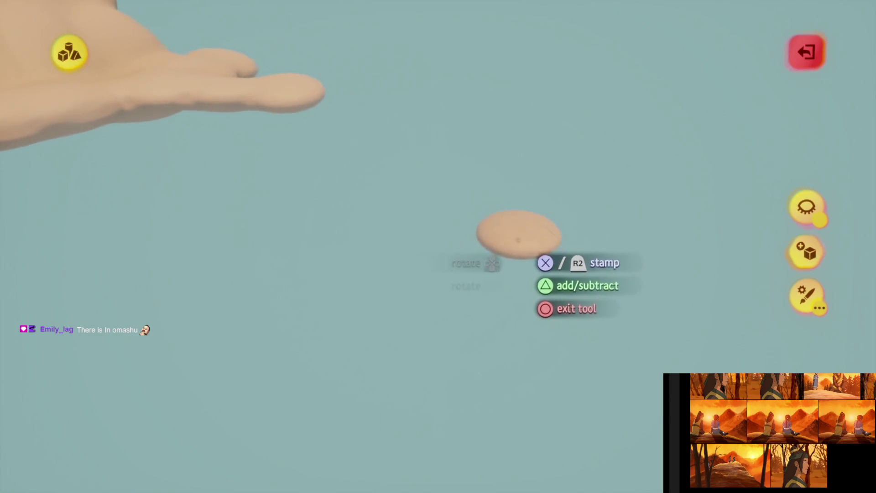
{"action": "scroll", "coordinate": [529, 233], "scroll_direction": "up", "scroll_amount": 2}
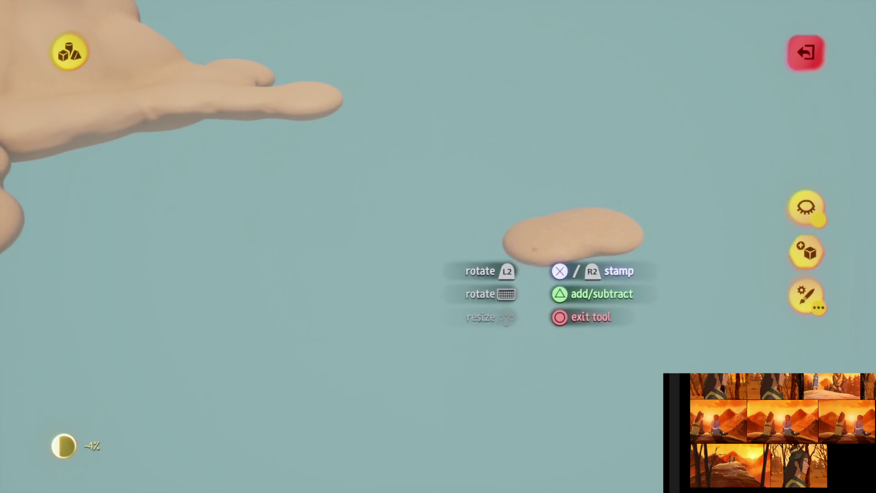
{"action": "scroll", "coordinate": [502, 256], "scroll_direction": "down", "scroll_amount": 5}
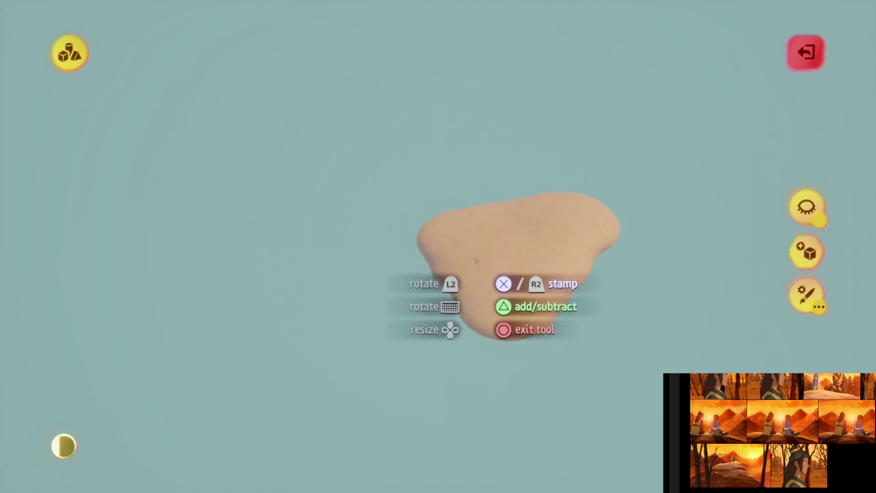
{"action": "scroll", "coordinate": [501, 273], "scroll_direction": "down", "scroll_amount": 10}
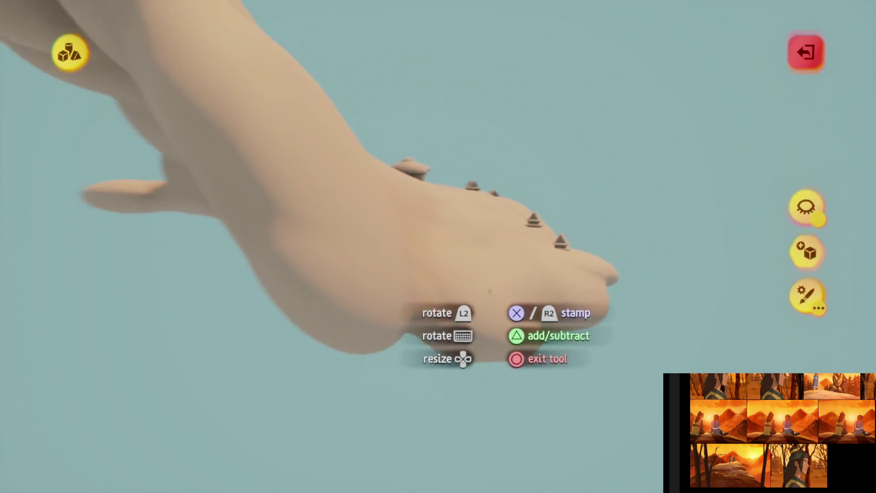
{"action": "scroll", "coordinate": [501, 319], "scroll_direction": "down", "scroll_amount": 10}
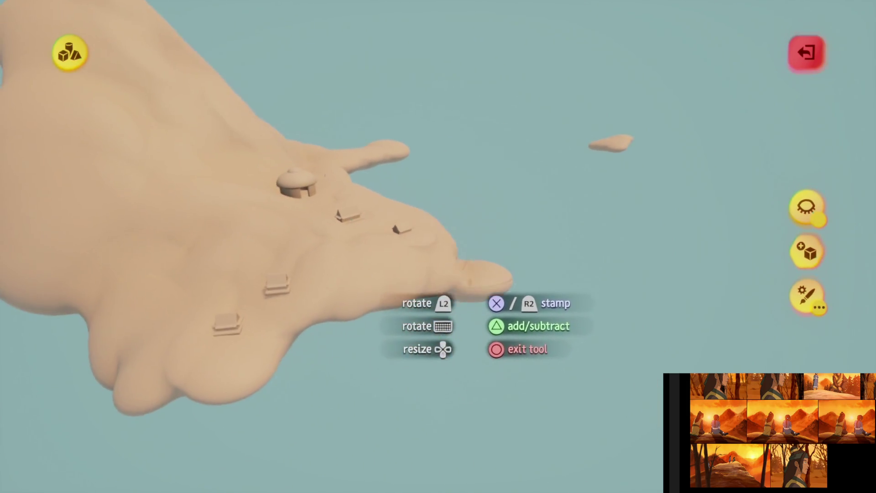
{"action": "scroll", "coordinate": [502, 274], "scroll_direction": "down", "scroll_amount": 10}
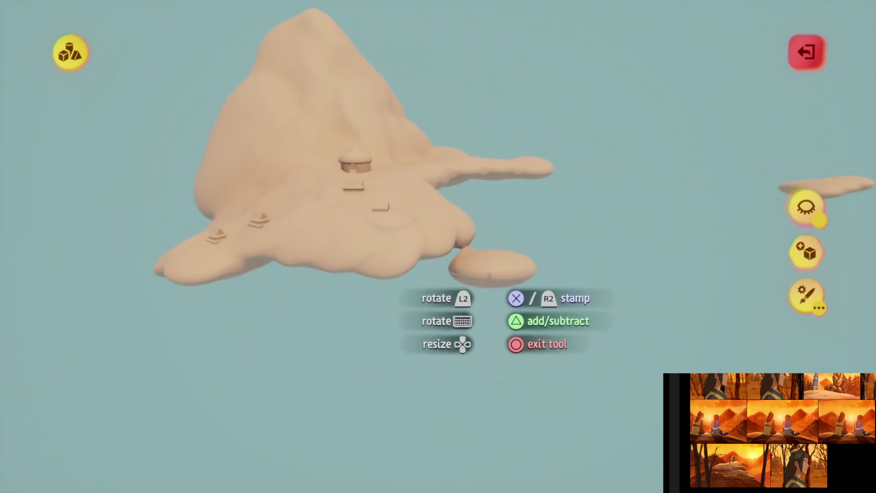
{"action": "scroll", "coordinate": [502, 274], "scroll_direction": "up", "scroll_amount": 10}
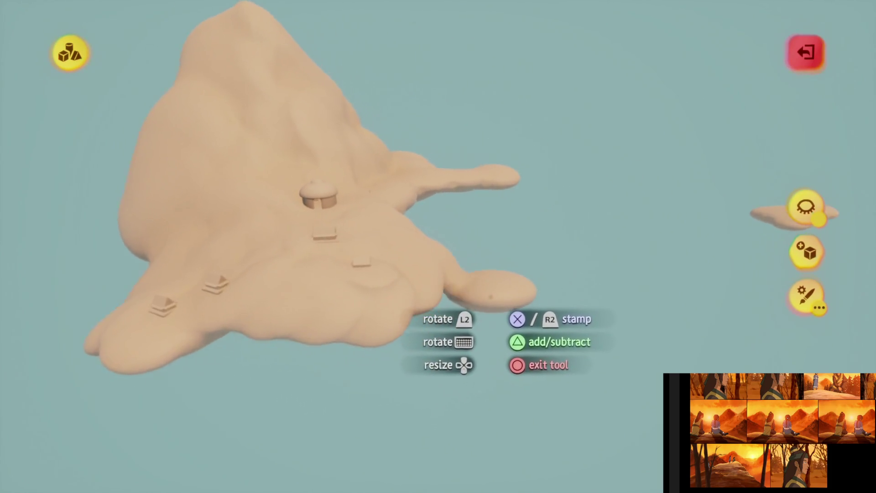
{"action": "scroll", "coordinate": [502, 320], "scroll_direction": "up", "scroll_amount": 10}
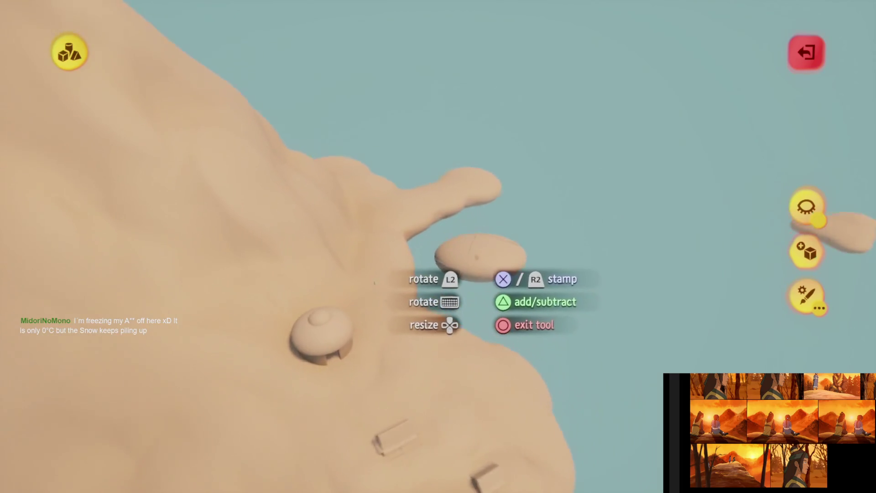
{"action": "scroll", "coordinate": [501, 296], "scroll_direction": "down", "scroll_amount": 5}
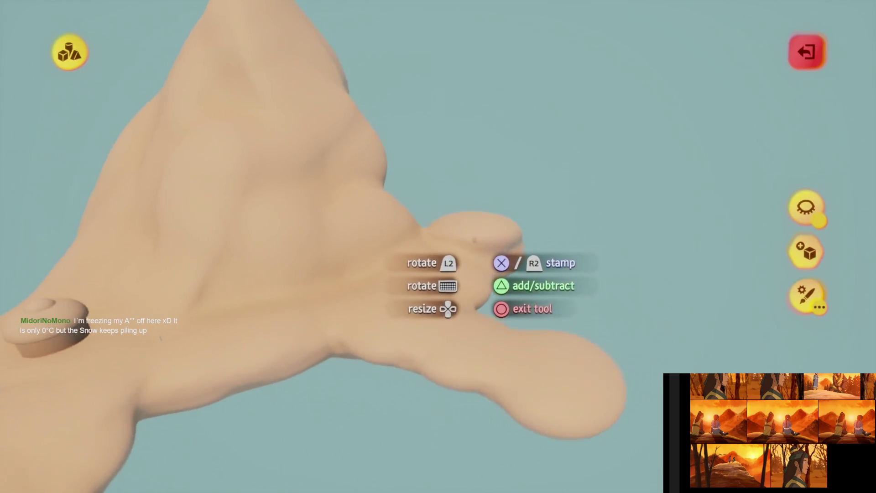
{"action": "scroll", "coordinate": [502, 296], "scroll_direction": "up", "scroll_amount": 5}
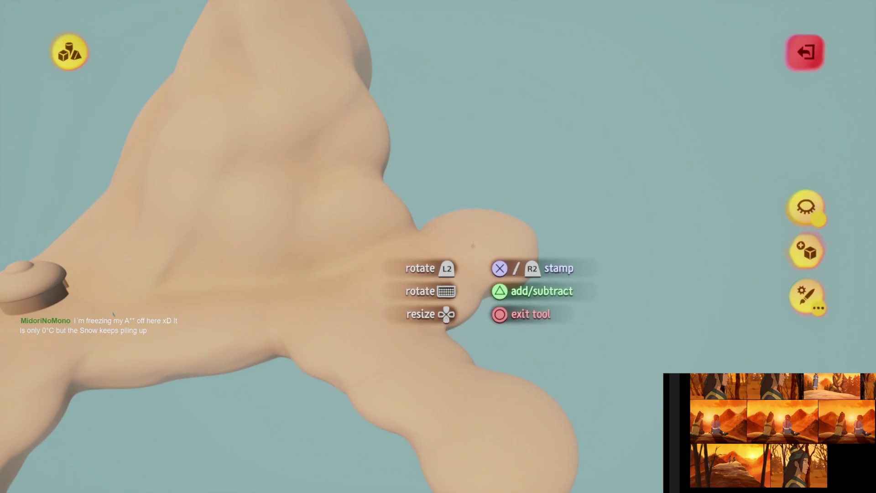
{"action": "scroll", "coordinate": [502, 296], "scroll_direction": "up", "scroll_amount": 5}
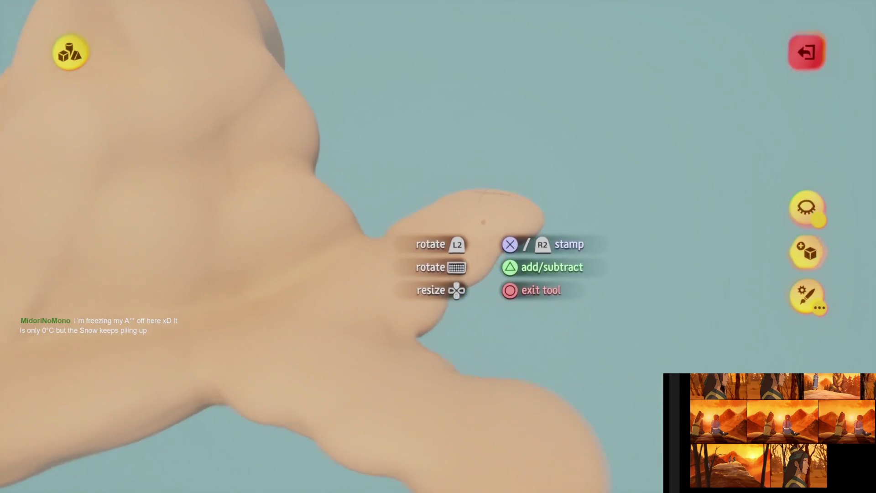
{"action": "scroll", "coordinate": [483, 274], "scroll_direction": "down", "scroll_amount": 5}
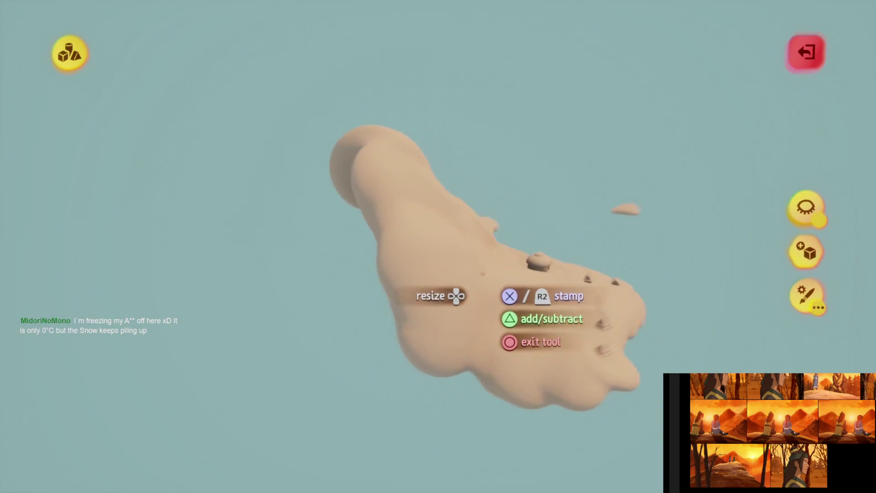
{"action": "scroll", "coordinate": [502, 296], "scroll_direction": "up", "scroll_amount": 5}
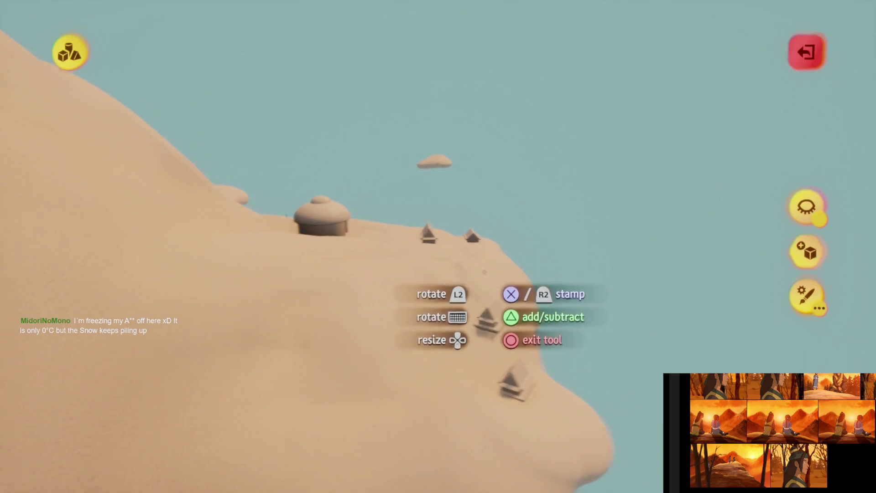
{"action": "scroll", "coordinate": [502, 317], "scroll_direction": "down", "scroll_amount": 5}
{"action": "scroll", "coordinate": [456, 343], "scroll_direction": "up", "scroll_amount": 5}
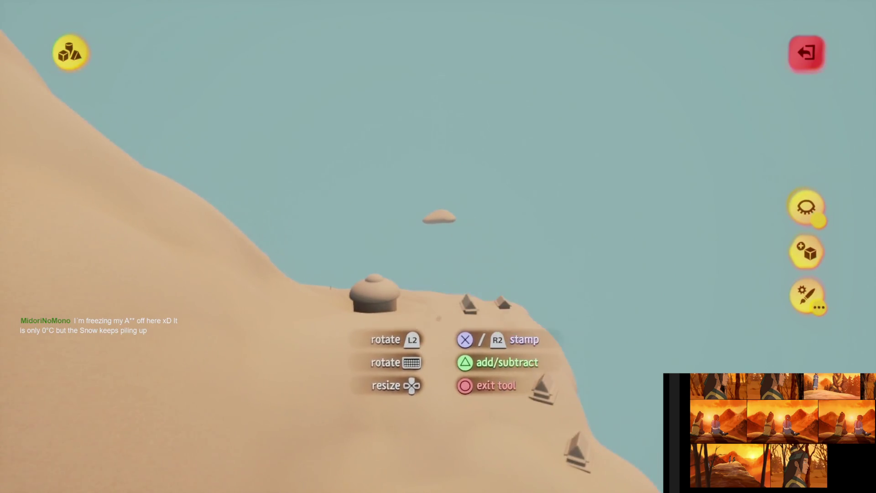
{"action": "scroll", "coordinate": [440, 319], "scroll_direction": "down", "scroll_amount": 5}
{"action": "scroll", "coordinate": [456, 319], "scroll_direction": "up", "scroll_amount": 5}
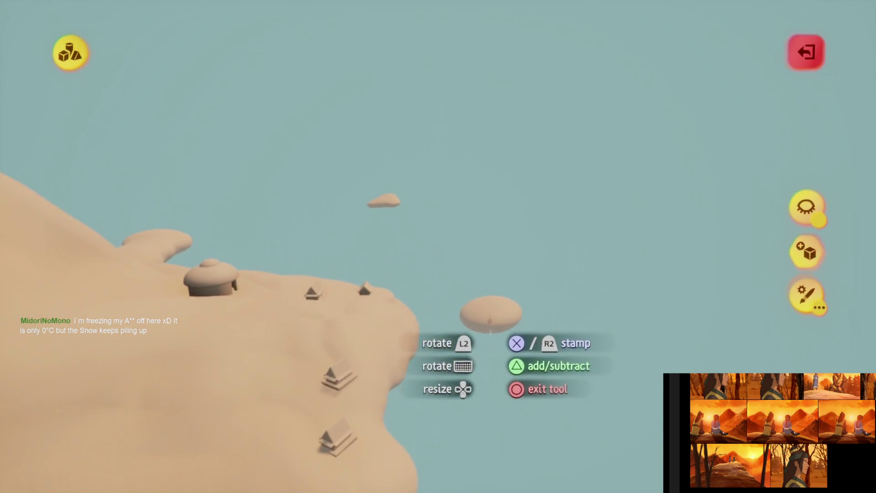
{"action": "scroll", "coordinate": [490, 315], "scroll_direction": "down", "scroll_amount": 5}
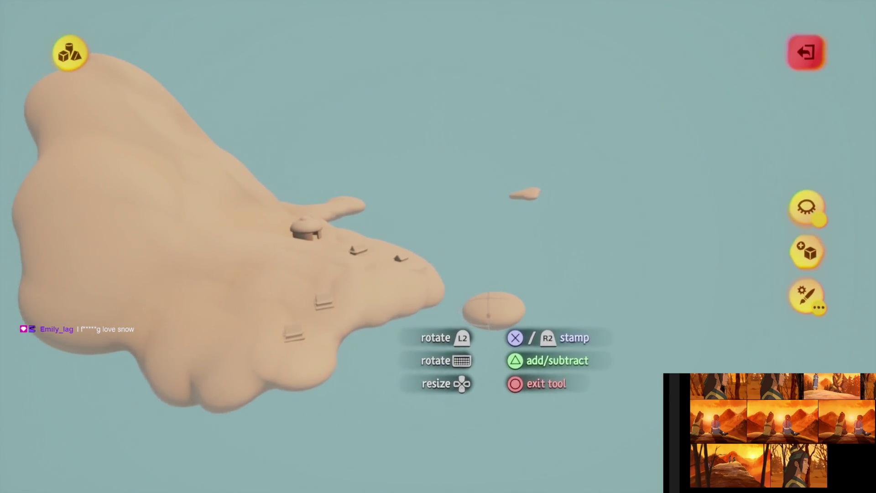
{"action": "scroll", "coordinate": [492, 310], "scroll_direction": "up", "scroll_amount": 5}
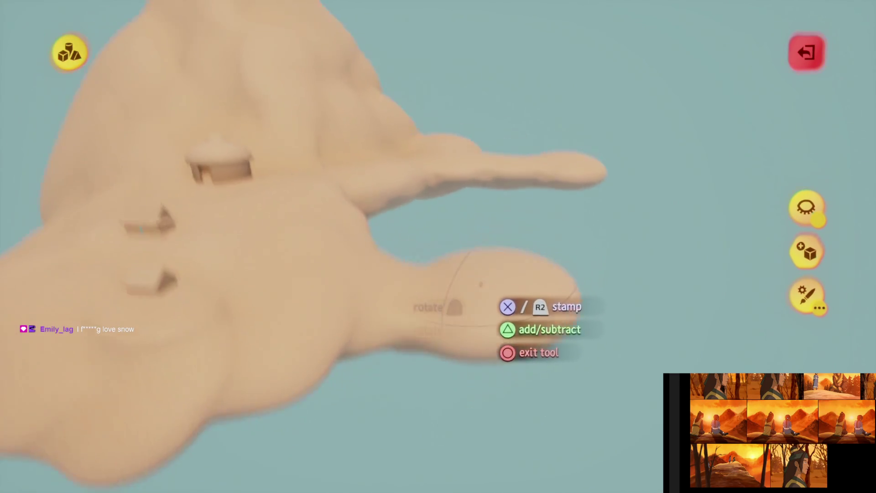
{"action": "scroll", "coordinate": [456, 310], "scroll_direction": "down", "scroll_amount": 5}
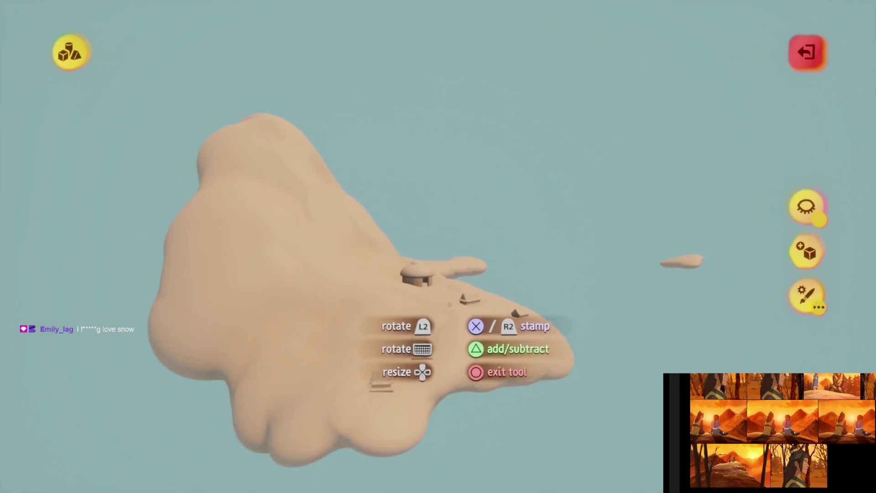
{"action": "scroll", "coordinate": [456, 310], "scroll_direction": "up", "scroll_amount": 5}
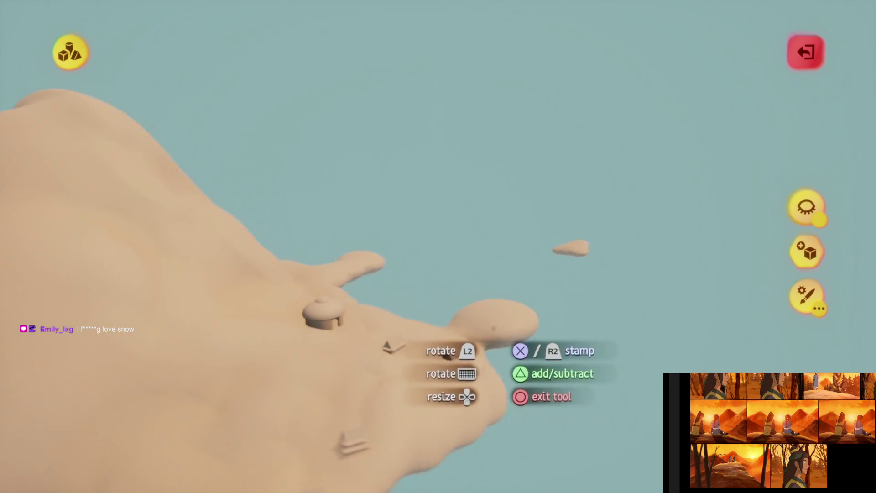
{"action": "scroll", "coordinate": [456, 310], "scroll_direction": "up", "scroll_amount": 2}
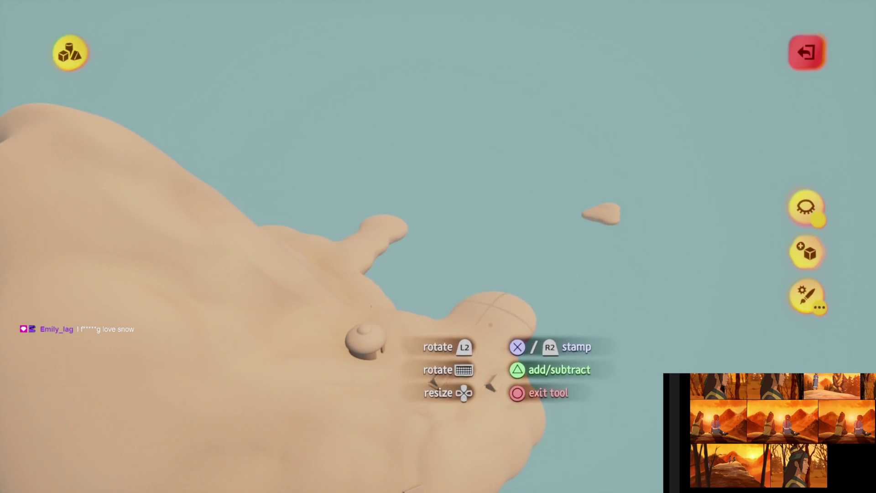
{"action": "scroll", "coordinate": [456, 311], "scroll_direction": "up", "scroll_amount": 3}
{"action": "scroll", "coordinate": [484, 273], "scroll_direction": "down", "scroll_amount": 4}
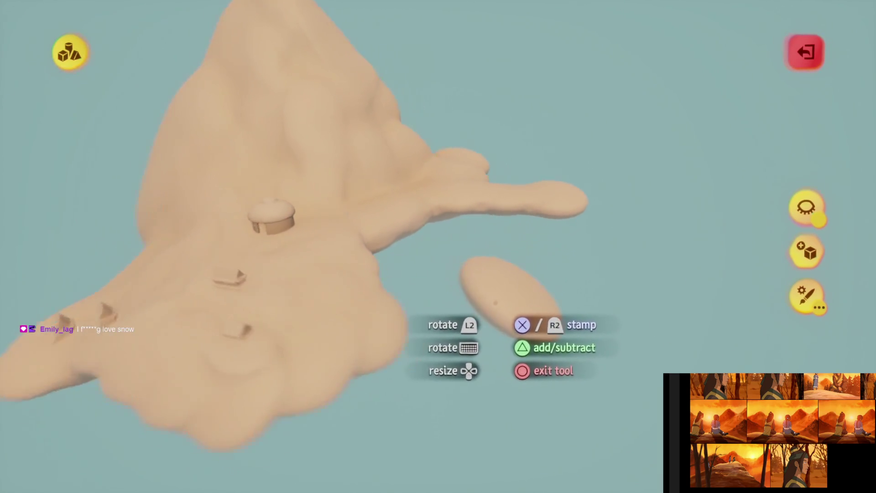
{"action": "scroll", "coordinate": [484, 283], "scroll_direction": "up", "scroll_amount": 5}
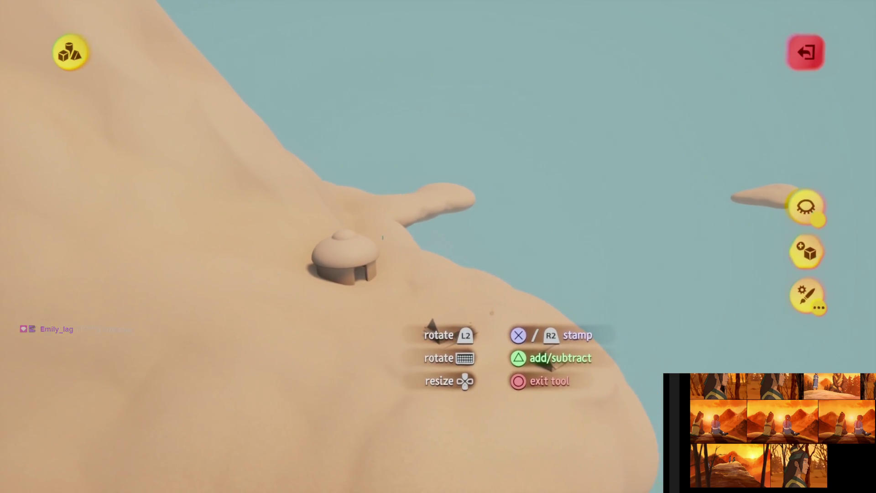
{"action": "scroll", "coordinate": [426, 324], "scroll_direction": "down", "scroll_amount": 5}
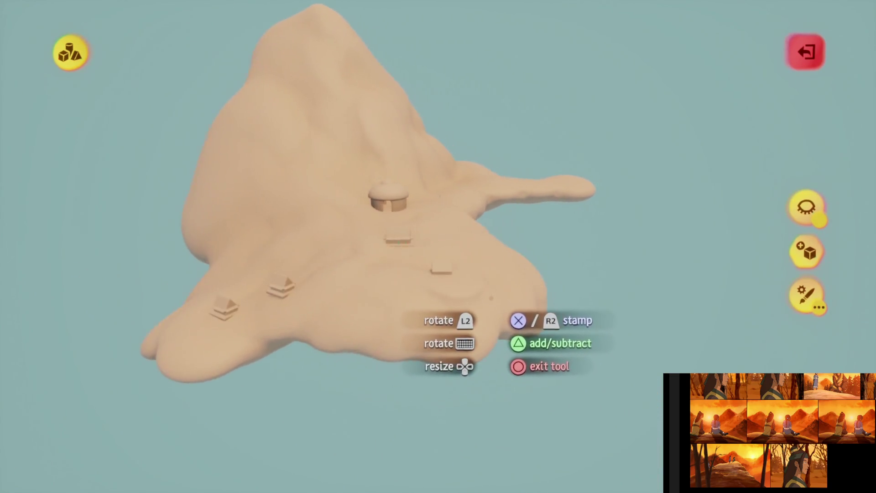
Pan the view across the island and exit sculpt mode on the clay hill
{"action": "key", "text": "d"}
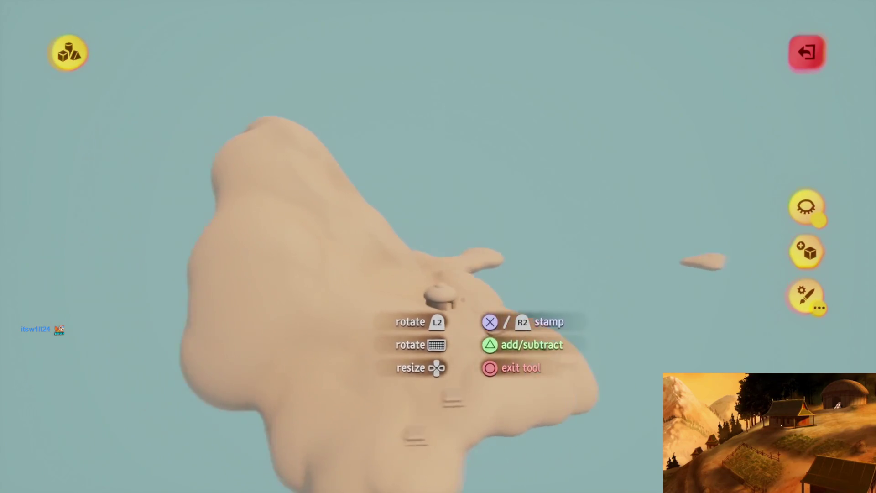
{"action": "key", "text": "Escape"}
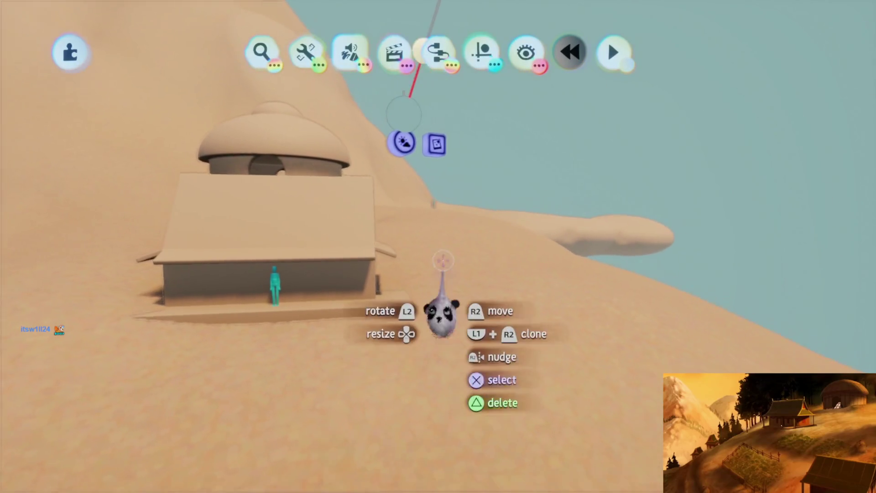
Switch to Assembly mode and choose the Curve shape for a tall thin pole
{"action": "left_click", "coordinate": [349, 51]}
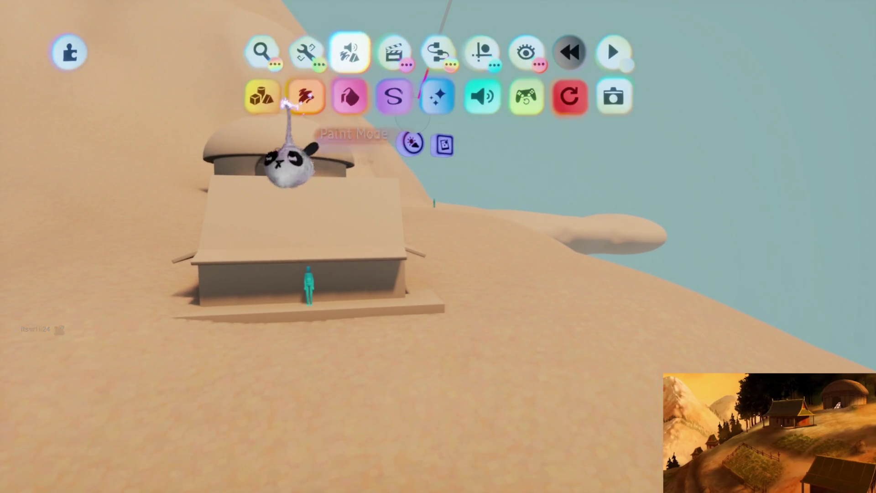
{"action": "left_click", "coordinate": [260, 94]}
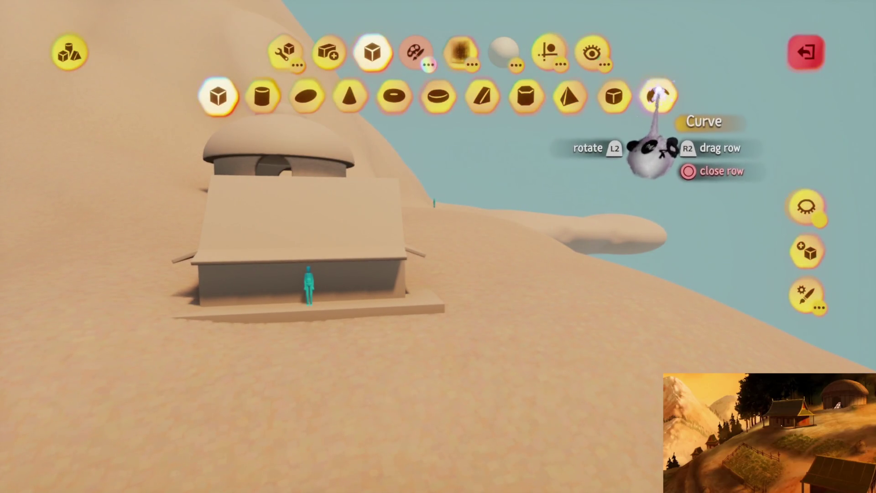
{"action": "left_click", "coordinate": [657, 95]}
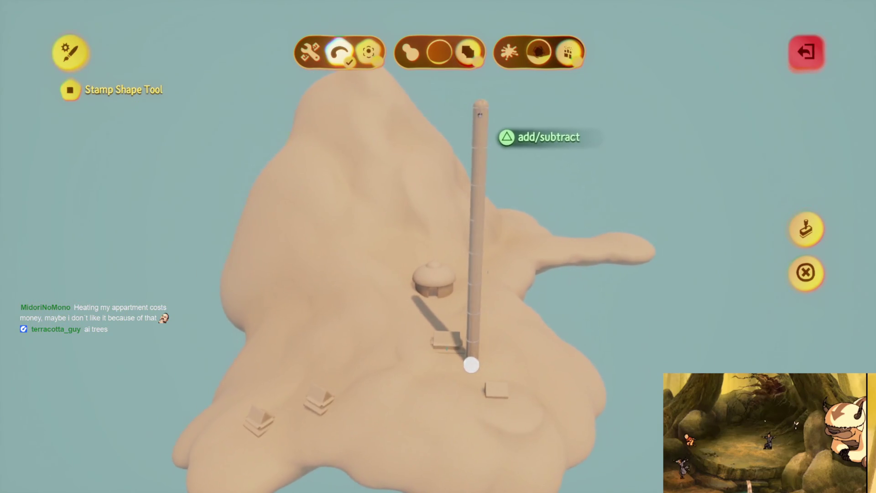
Bend the tall pole into a gently arcing, tapering stalk above the hill
{"action": "left_click", "coordinate": [472, 365]}
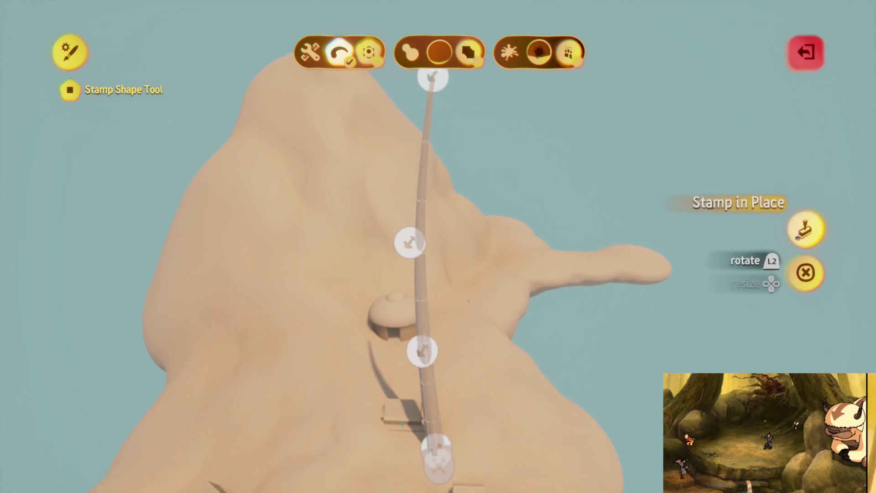
{"action": "left_click", "coordinate": [805, 272]}
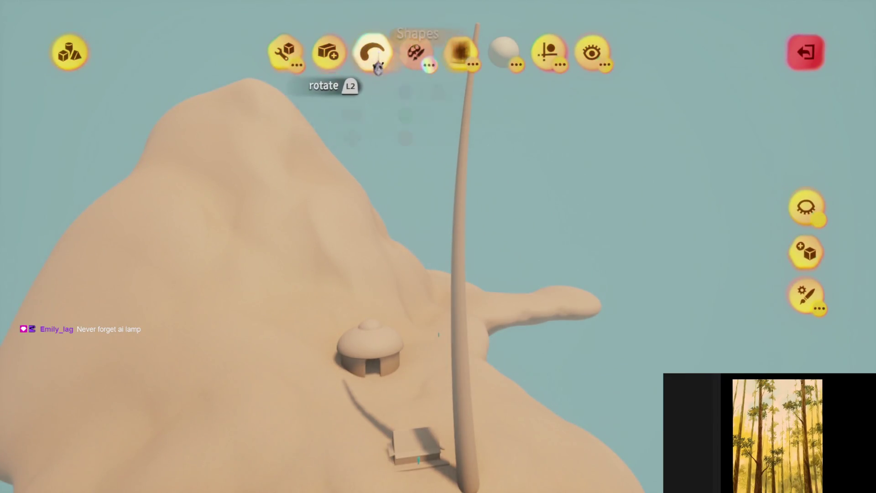
Stamp flattened ellipse ovals along the stalk as bamboo leaves
{"action": "left_click", "coordinate": [374, 53]}
{"action": "left_click", "coordinate": [306, 96]}
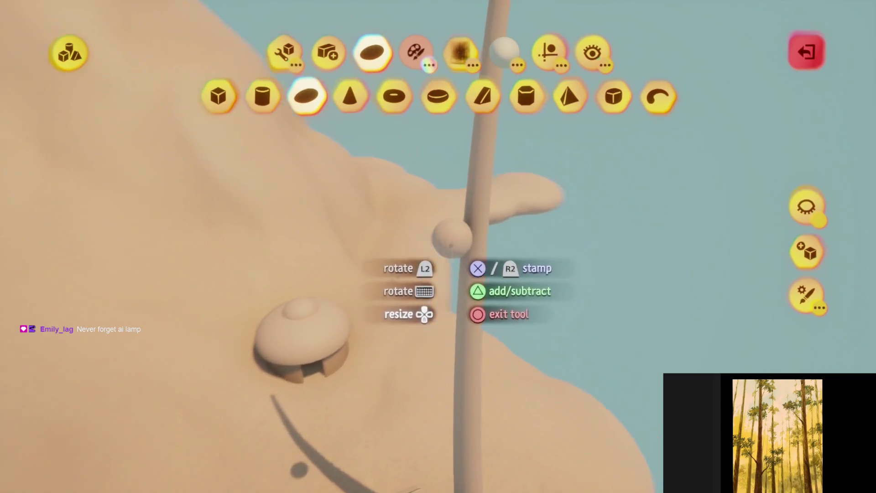
{"action": "key", "text": "Escape"}
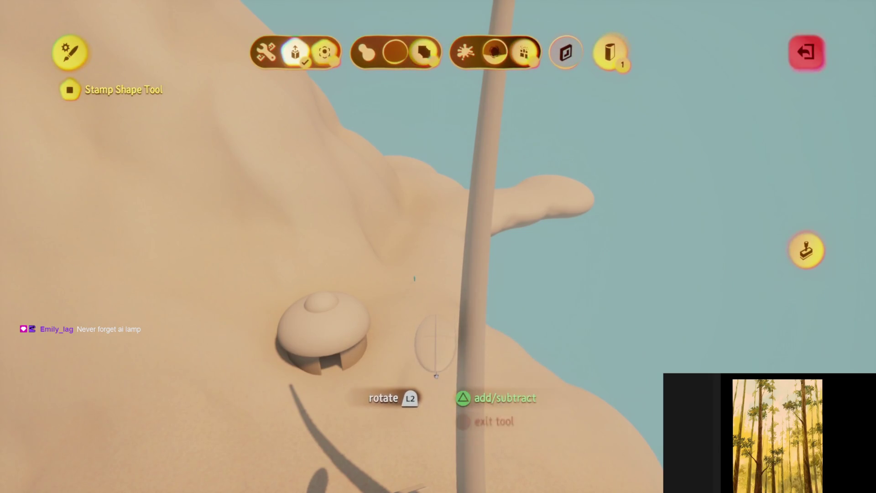
{"action": "key", "text": "Escape"}
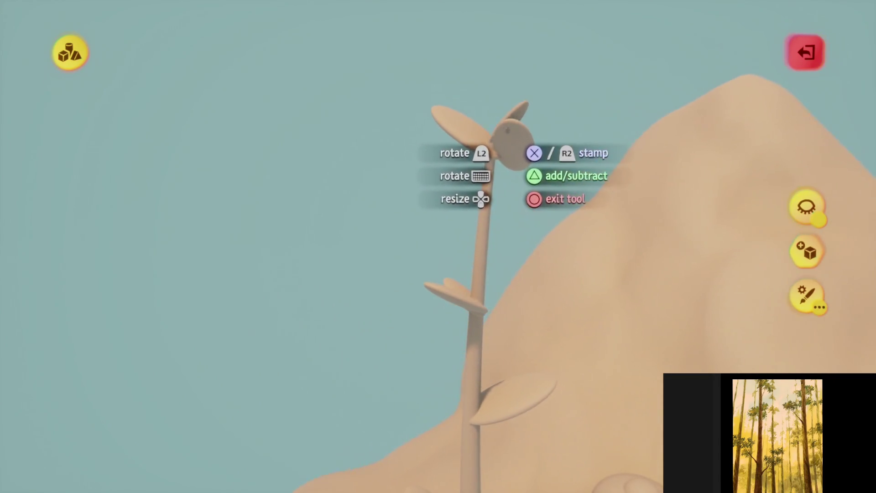
{"action": "key", "text": "Escape"}
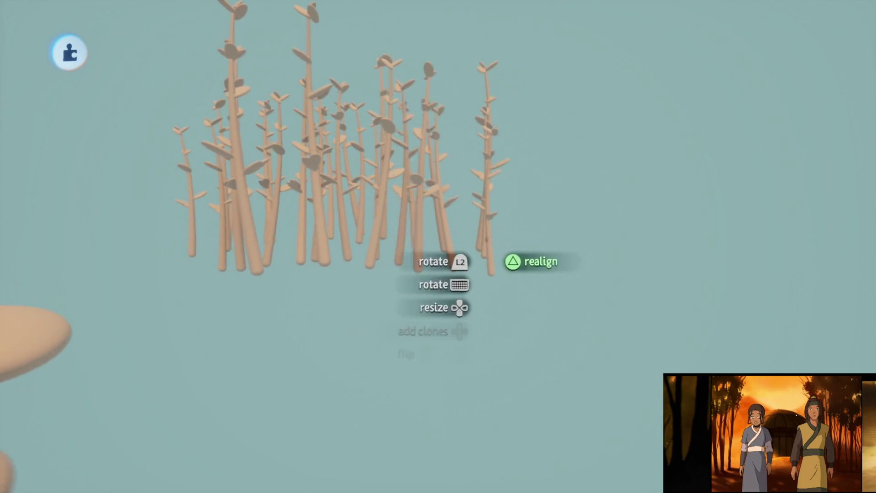
Grab the whole bamboo grove to move it, undoing the stray move
{"action": "mouse_move", "coordinate": [339, 194]}
{"action": "left_mouse_down"}
{"action": "mouse_move", "coordinate": [264, 234]}
{"action": "mouse_move", "coordinate": [401, 280]}
{"action": "mouse_move", "coordinate": [428, 237]}
{"action": "mouse_move", "coordinate": [352, 282]}
{"action": "mouse_move", "coordinate": [390, 127]}
{"action": "left_mouse_up"}
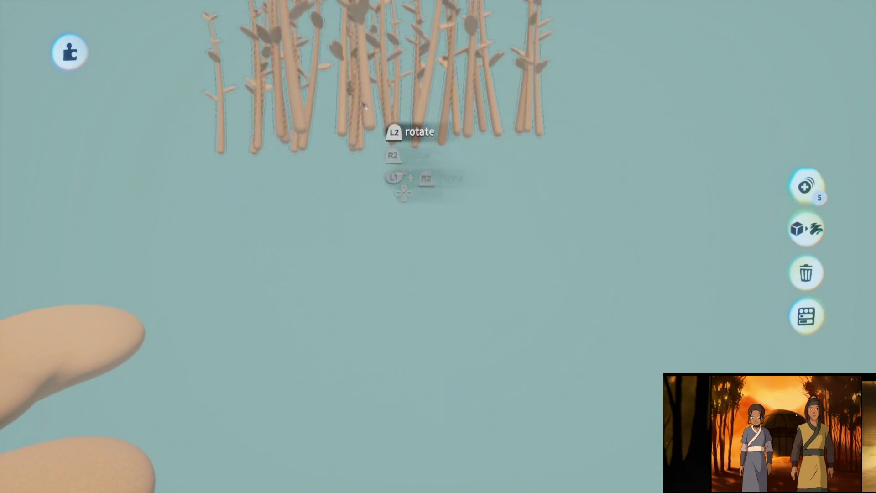
{"action": "key", "text": "ctrl+z"}
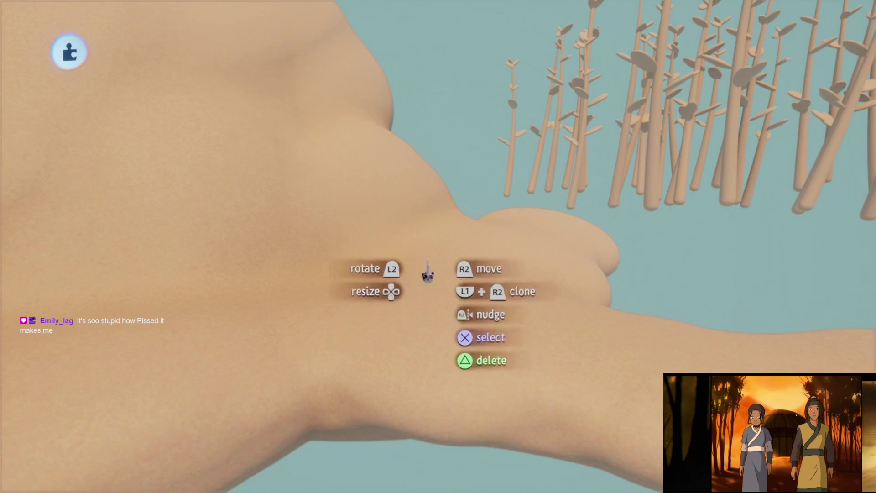
Zoom the camera in and out to frame the hill's rounded tip
{"action": "scroll", "coordinate": [427, 262], "scroll_direction": "down", "scroll_amount": 5}
{"action": "scroll", "coordinate": [424, 274], "scroll_direction": "up", "scroll_amount": 5}
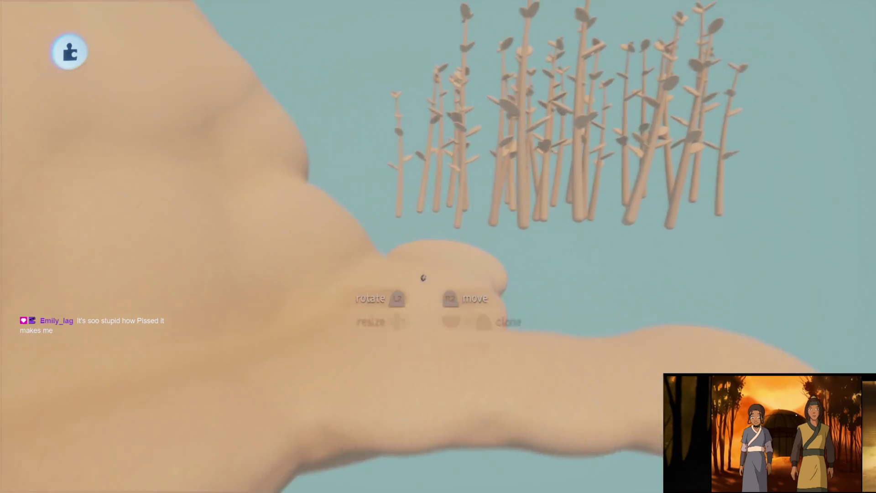
{"action": "scroll", "coordinate": [423, 278], "scroll_direction": "down", "scroll_amount": 5}
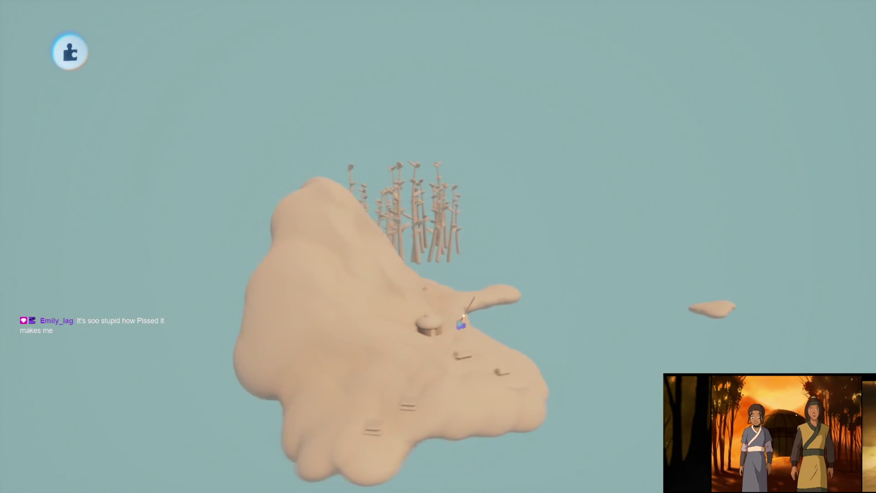
{"action": "scroll", "coordinate": [462, 322], "scroll_direction": "up", "scroll_amount": 1}
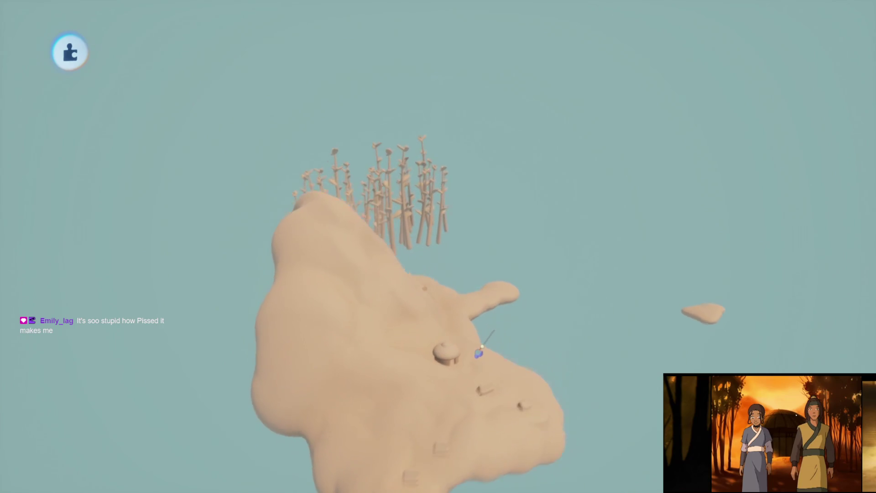
{"action": "scroll", "coordinate": [481, 361], "scroll_direction": "up", "scroll_amount": 10}
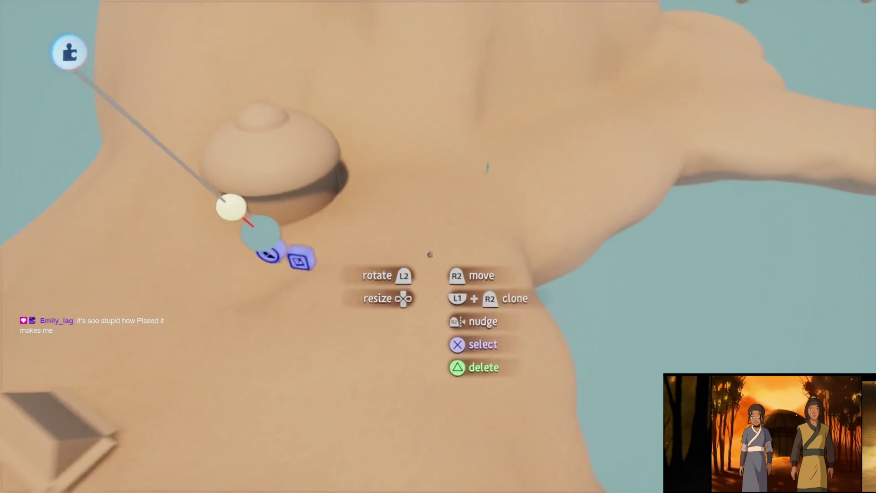
{"action": "scroll", "coordinate": [429, 254], "scroll_direction": "up", "scroll_amount": 5}
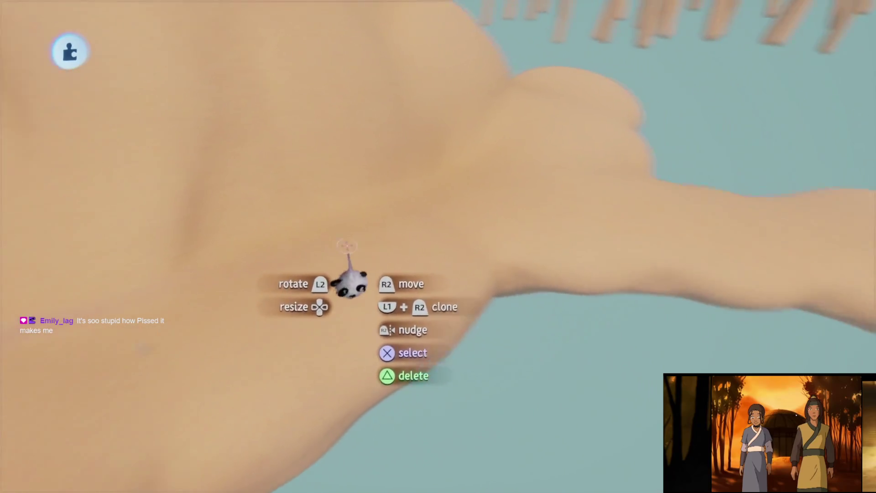
{"action": "scroll", "coordinate": [349, 285], "scroll_direction": "down", "scroll_amount": 6}
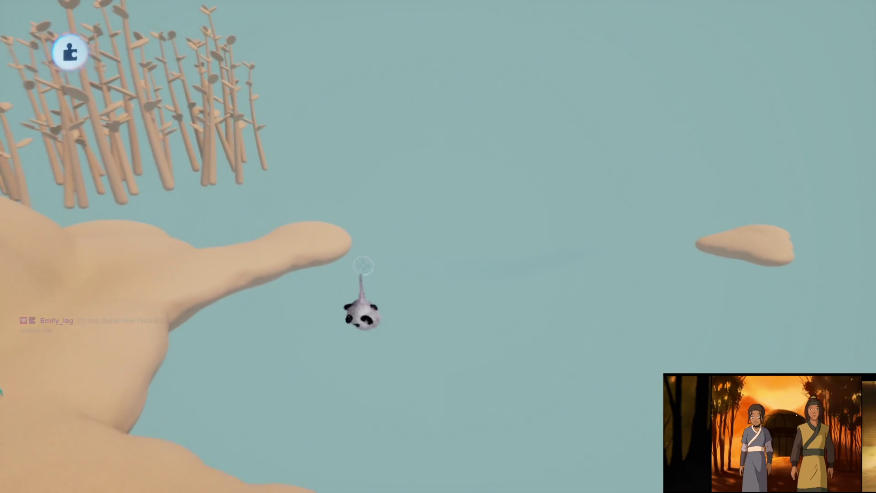
{"action": "scroll", "coordinate": [430, 255], "scroll_direction": "up", "scroll_amount": 10}
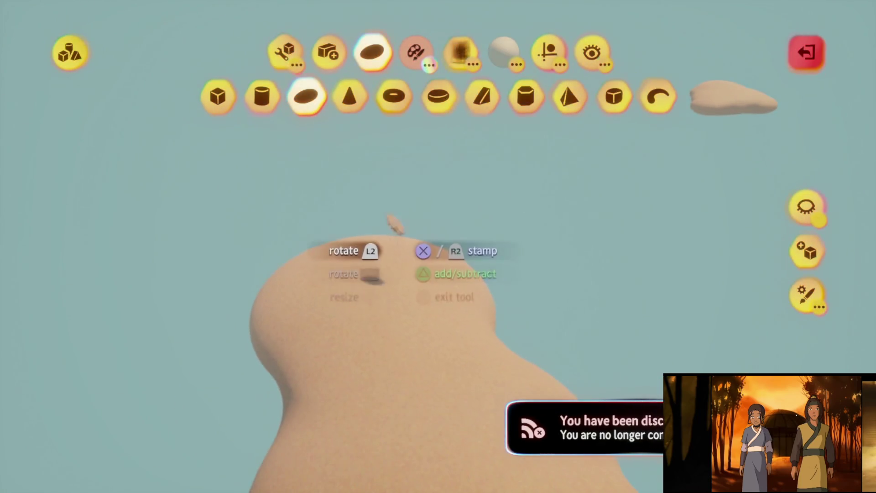
{"action": "scroll", "coordinate": [393, 285], "scroll_direction": "up", "scroll_amount": 2}
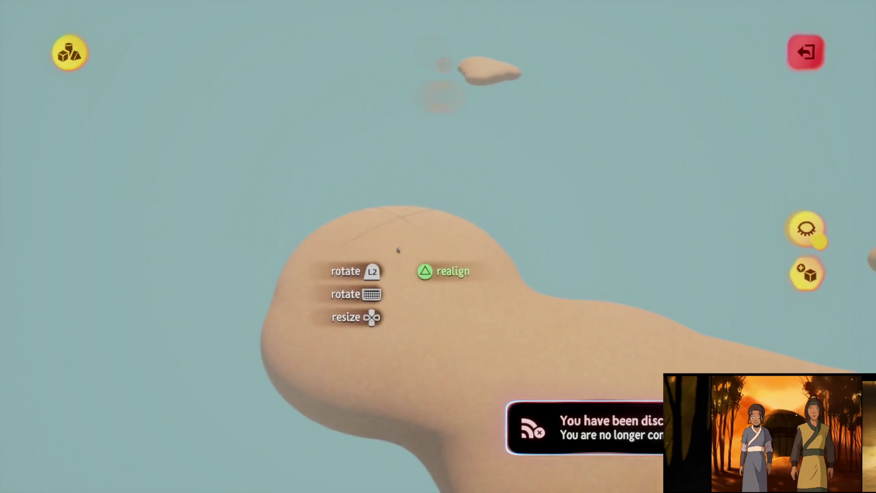
{"action": "mouse_move", "coordinate": [398, 250]}
{"action": "left_mouse_down"}
{"action": "mouse_move", "coordinate": [355, 251]}
{"action": "mouse_move", "coordinate": [372, 198]}
{"action": "mouse_move", "coordinate": [355, 180]}
{"action": "mouse_move", "coordinate": [370, 148]}
{"action": "left_mouse_up"}
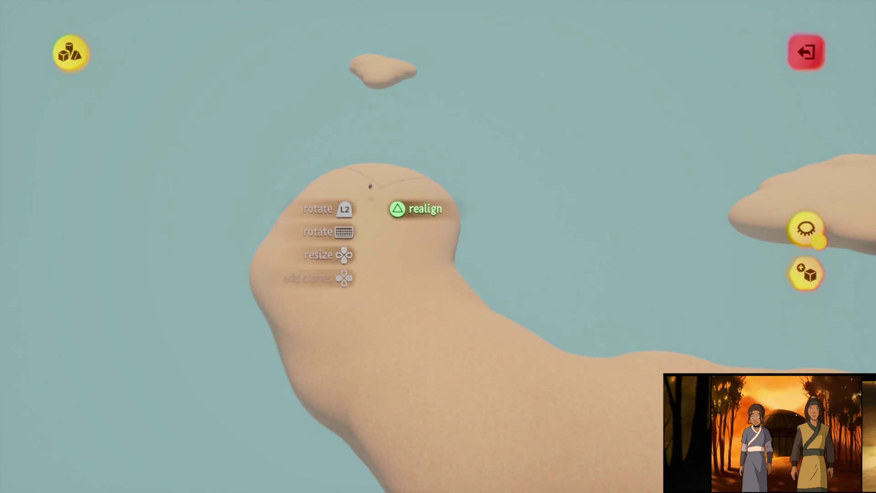
{"action": "mouse_move", "coordinate": [370, 197]}
{"action": "left_mouse_down"}
{"action": "mouse_move", "coordinate": [387, 188]}
{"action": "mouse_move", "coordinate": [388, 224]}
{"action": "mouse_move", "coordinate": [409, 195]}
{"action": "left_mouse_up"}
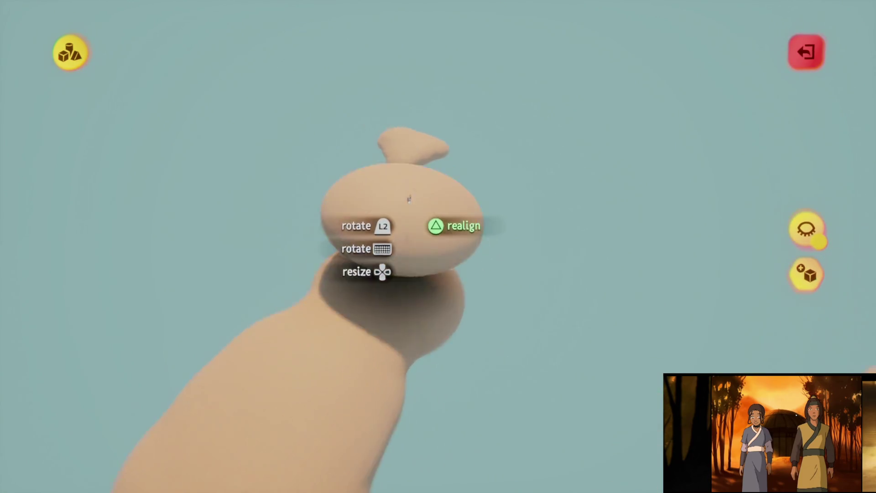
{"action": "left_click_drag", "start_coordinate": [422, 241], "coordinate": [425, 239]}
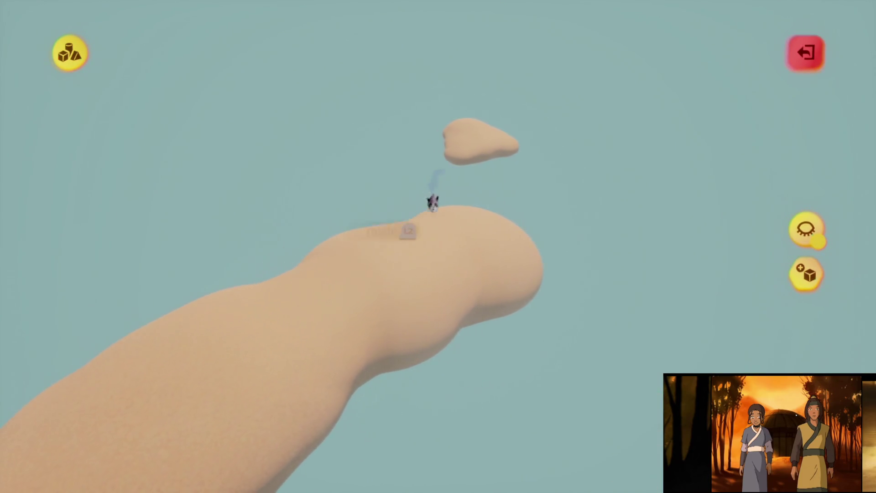
{"action": "mouse_move", "coordinate": [479, 238]}
{"action": "left_mouse_down"}
{"action": "mouse_move", "coordinate": [478, 197]}
{"action": "mouse_move", "coordinate": [456, 155]}
{"action": "mouse_move", "coordinate": [455, 171]}
{"action": "left_mouse_up"}
{"action": "scroll", "coordinate": [460, 176], "scroll_direction": "down", "scroll_amount": 10}
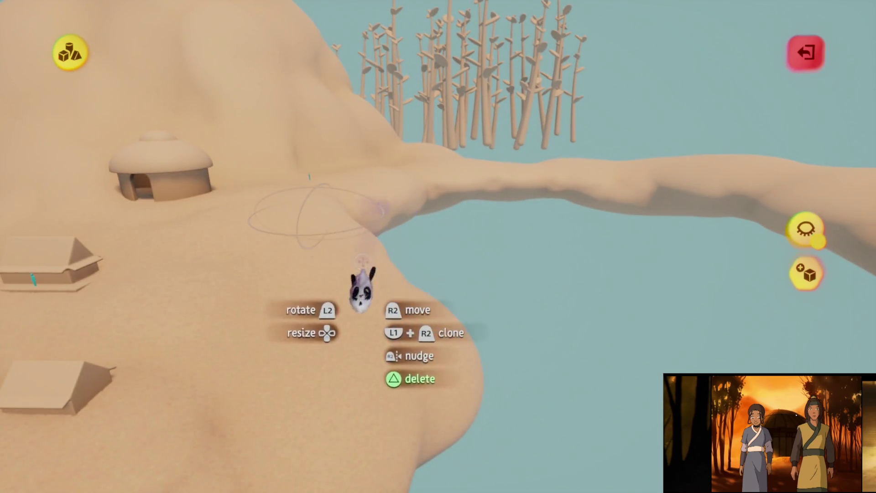
{"action": "mouse_move", "coordinate": [383, 333]}
{"action": "left_mouse_down"}
{"action": "mouse_move", "coordinate": [398, 206]}
{"action": "mouse_move", "coordinate": [385, 212]}
{"action": "mouse_move", "coordinate": [420, 229]}
{"action": "mouse_move", "coordinate": [436, 203]}
{"action": "mouse_move", "coordinate": [413, 232]}
{"action": "left_mouse_up"}
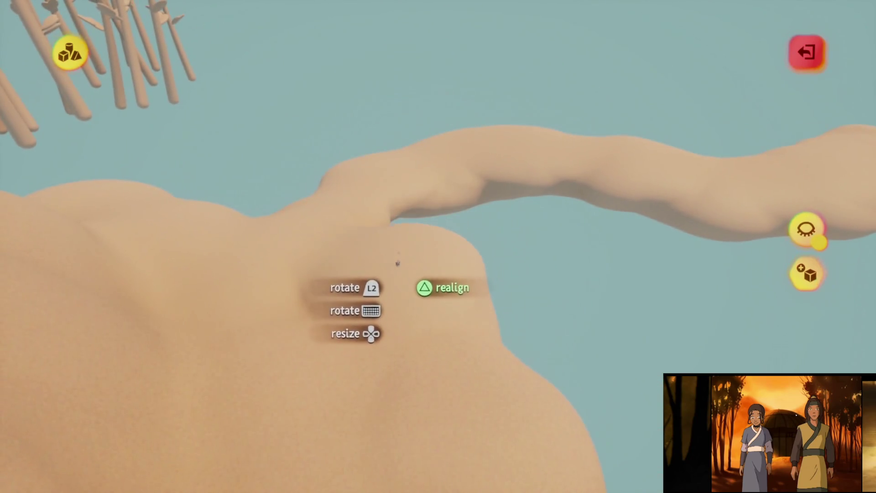
{"action": "mouse_move", "coordinate": [397, 263]}
{"action": "left_mouse_down"}
{"action": "mouse_move", "coordinate": [384, 266]}
{"action": "mouse_move", "coordinate": [420, 204]}
{"action": "mouse_move", "coordinate": [420, 215]}
{"action": "mouse_move", "coordinate": [445, 192]}
{"action": "mouse_move", "coordinate": [422, 191]}
{"action": "mouse_move", "coordinate": [448, 178]}
{"action": "mouse_move", "coordinate": [432, 186]}
{"action": "mouse_move", "coordinate": [432, 250]}
{"action": "left_mouse_up"}
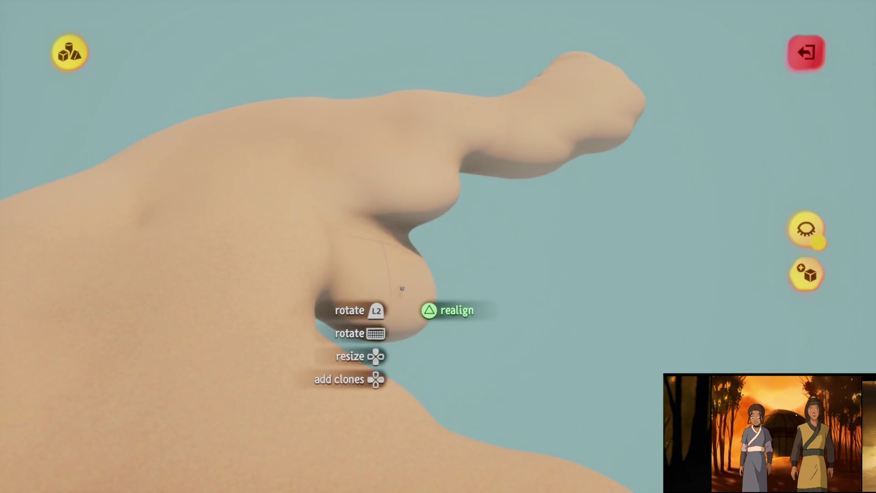
{"action": "mouse_move", "coordinate": [397, 291]}
{"action": "left_mouse_down"}
{"action": "mouse_move", "coordinate": [400, 220]}
{"action": "mouse_move", "coordinate": [405, 287]}
{"action": "mouse_move", "coordinate": [385, 285]}
{"action": "mouse_move", "coordinate": [400, 213]}
{"action": "mouse_move", "coordinate": [377, 202]}
{"action": "mouse_move", "coordinate": [400, 203]}
{"action": "mouse_move", "coordinate": [399, 316]}
{"action": "mouse_move", "coordinate": [405, 299]}
{"action": "left_mouse_up"}
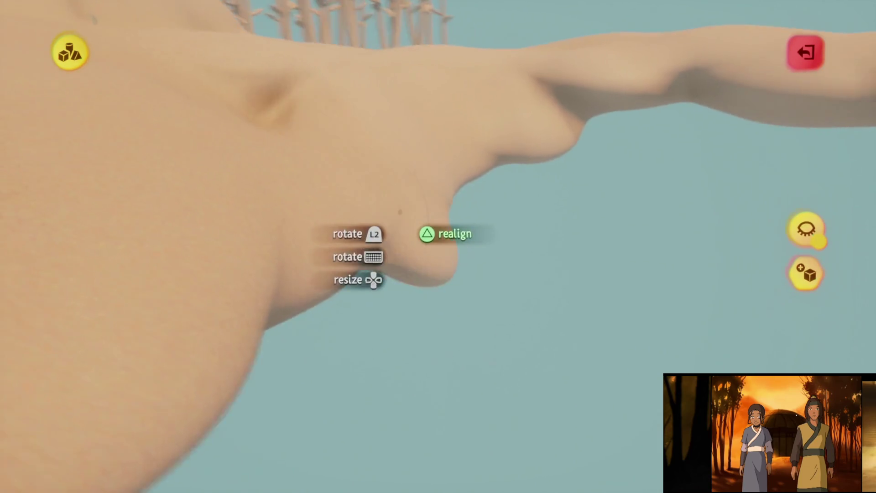
{"action": "mouse_move", "coordinate": [422, 262]}
{"action": "left_mouse_down"}
{"action": "mouse_move", "coordinate": [438, 222]}
{"action": "mouse_move", "coordinate": [409, 259]}
{"action": "mouse_move", "coordinate": [399, 207]}
{"action": "mouse_move", "coordinate": [404, 239]}
{"action": "mouse_move", "coordinate": [414, 202]}
{"action": "mouse_move", "coordinate": [400, 151]}
{"action": "mouse_move", "coordinate": [429, 183]}
{"action": "mouse_move", "coordinate": [422, 196]}
{"action": "left_mouse_up"}
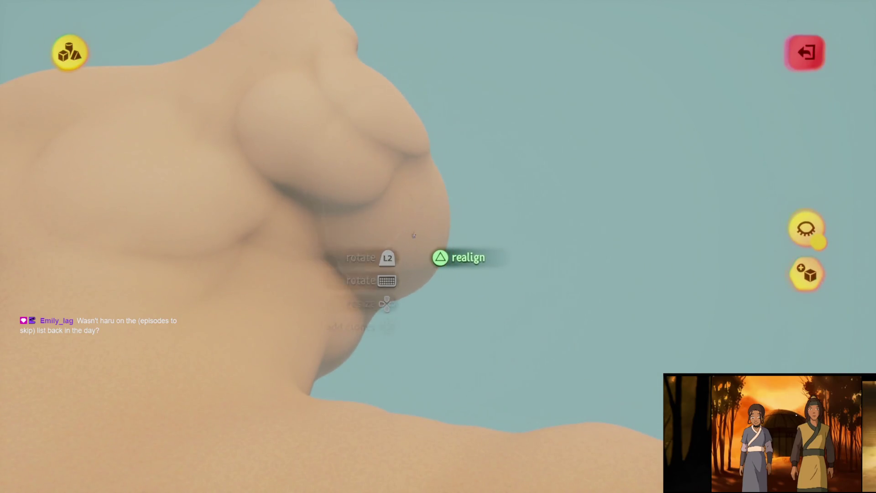
{"action": "mouse_move", "coordinate": [407, 228]}
{"action": "left_mouse_down"}
{"action": "mouse_move", "coordinate": [362, 258]}
{"action": "mouse_move", "coordinate": [393, 238]}
{"action": "left_mouse_up"}
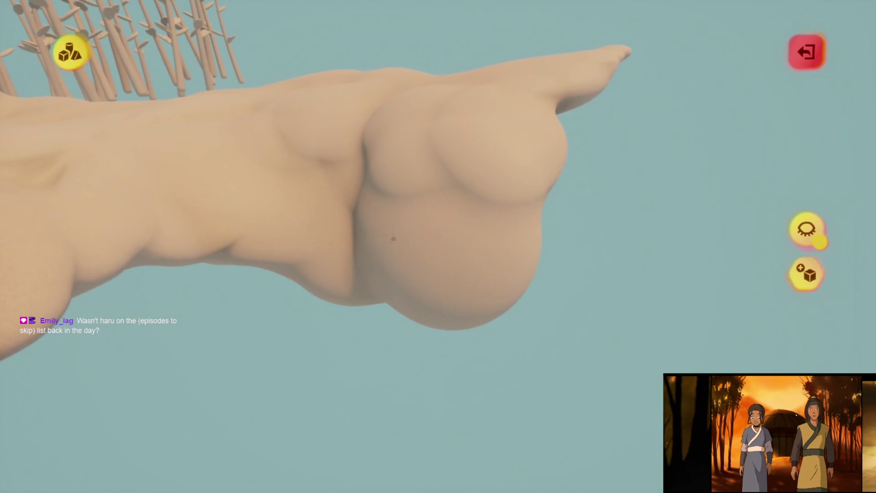
{"action": "mouse_move", "coordinate": [455, 275]}
{"action": "left_mouse_down"}
{"action": "mouse_move", "coordinate": [457, 288]}
{"action": "mouse_move", "coordinate": [432, 307]}
{"action": "left_mouse_up"}
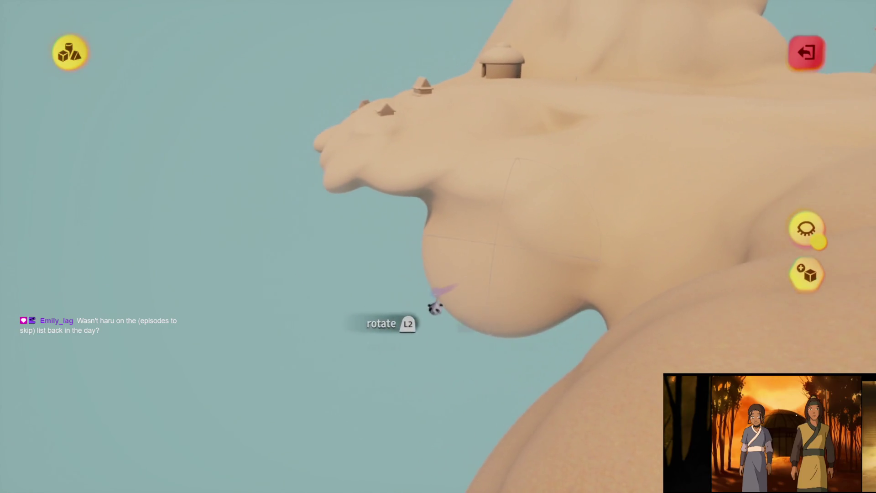
{"action": "mouse_move", "coordinate": [477, 281]}
{"action": "left_mouse_down"}
{"action": "mouse_move", "coordinate": [436, 297]}
{"action": "mouse_move", "coordinate": [401, 291]}
{"action": "mouse_move", "coordinate": [423, 280]}
{"action": "mouse_move", "coordinate": [426, 261]}
{"action": "mouse_move", "coordinate": [413, 241]}
{"action": "mouse_move", "coordinate": [429, 254]}
{"action": "mouse_move", "coordinate": [439, 208]}
{"action": "mouse_move", "coordinate": [449, 209]}
{"action": "mouse_move", "coordinate": [431, 306]}
{"action": "mouse_move", "coordinate": [448, 260]}
{"action": "mouse_move", "coordinate": [441, 268]}
{"action": "mouse_move", "coordinate": [440, 232]}
{"action": "left_mouse_up"}
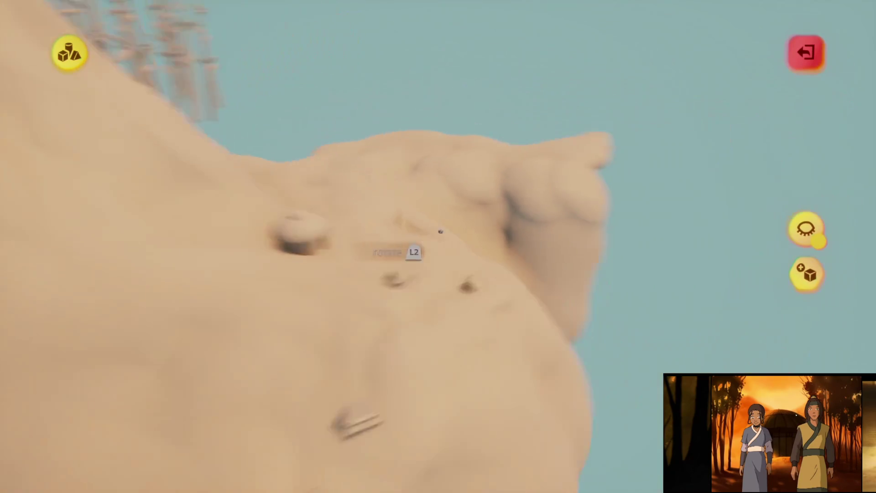
{"action": "scroll", "coordinate": [440, 231], "scroll_direction": "down", "scroll_amount": 6}
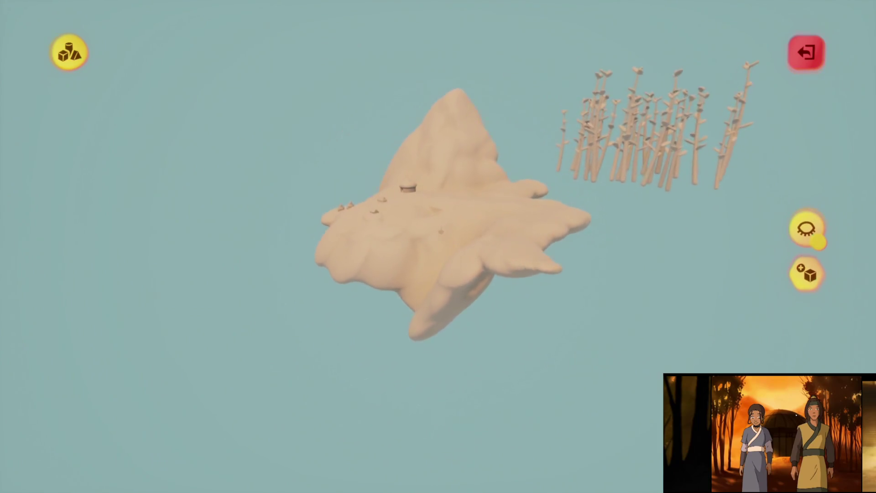
{"action": "scroll", "coordinate": [440, 231], "scroll_direction": "up", "scroll_amount": 10}
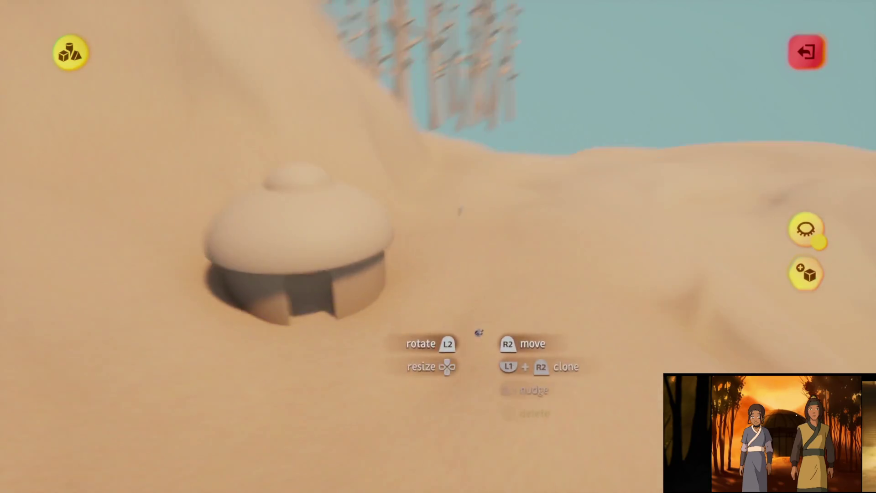
Leave the hill sculpt and start a new sculpt with the cone shape
{"action": "key", "text": "Escape"}
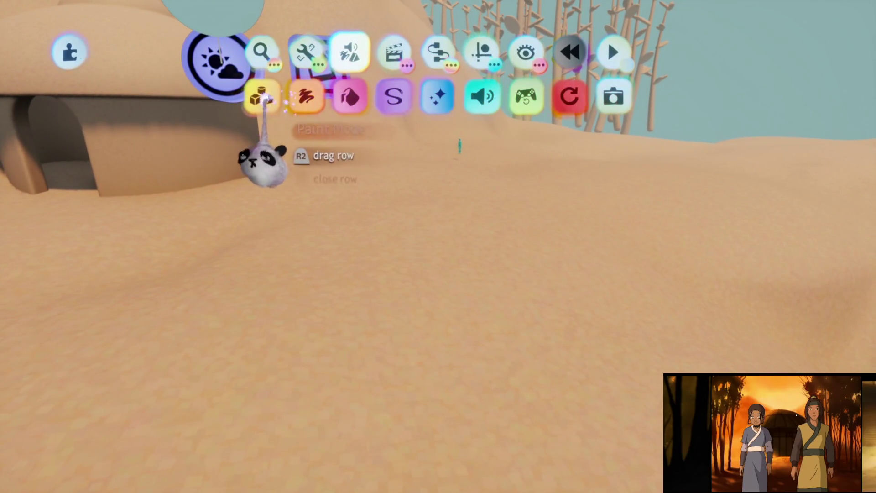
{"action": "left_click", "coordinate": [267, 94]}
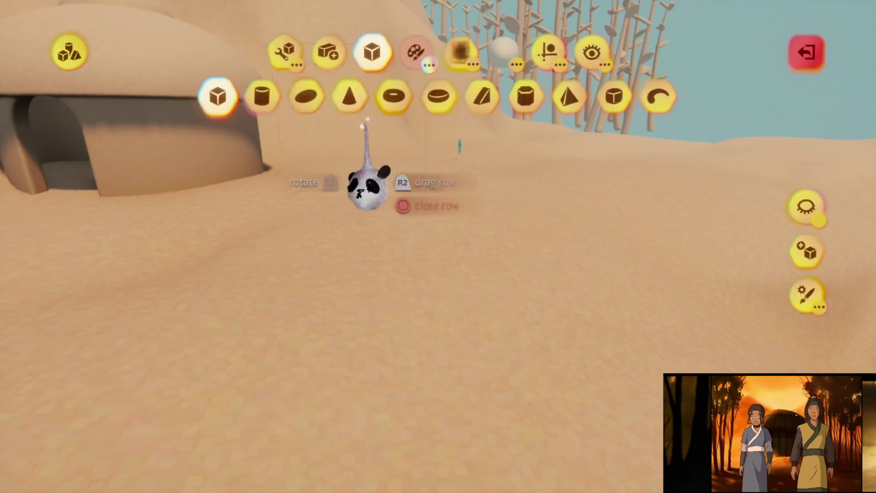
{"action": "left_click", "coordinate": [552, 48]}
{"action": "key", "text": "Escape"}
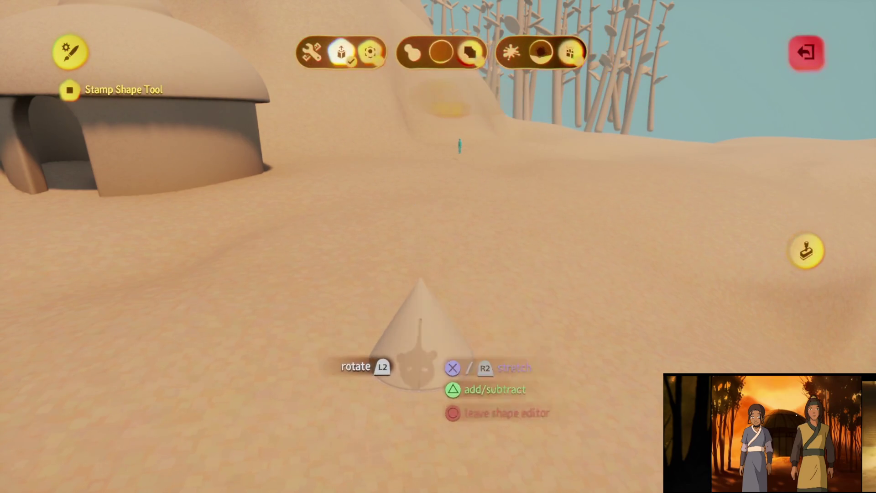
{"action": "key", "text": "Escape"}
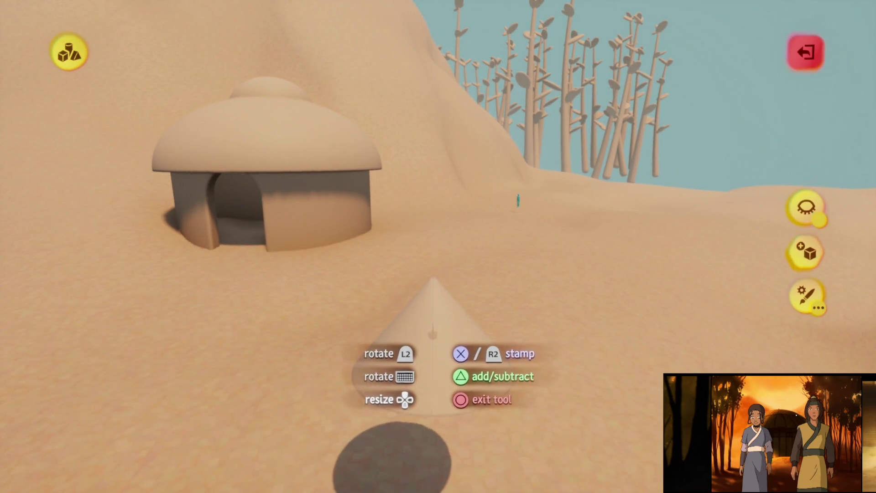
Stamp a cone on the sand beside the dome hut and clone it upward into stacked tiers
{"action": "left_click", "coordinate": [425, 308]}
{"action": "mouse_move", "coordinate": [428, 344]}
{"action": "left_mouse_down"}
{"action": "mouse_move", "coordinate": [434, 117]}
{"action": "mouse_move", "coordinate": [434, 211]}
{"action": "left_mouse_up"}
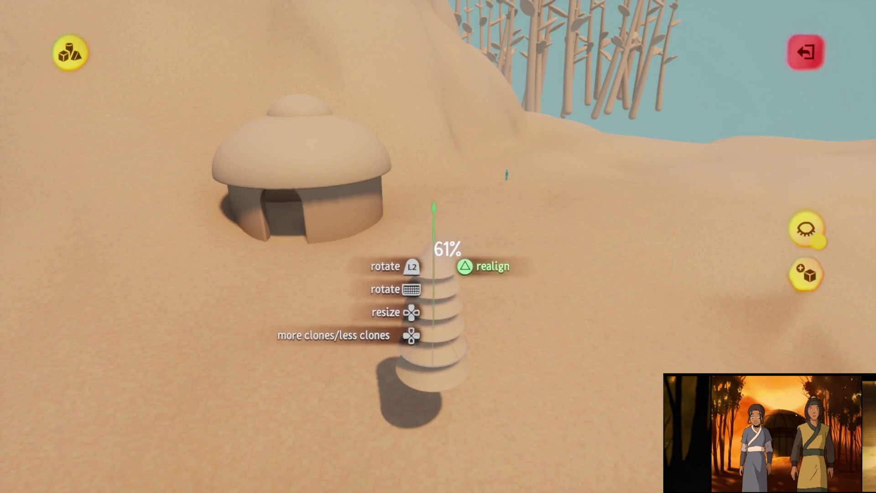
{"action": "left_click_drag", "start_coordinate": [434, 126], "coordinate": [434, 215]}
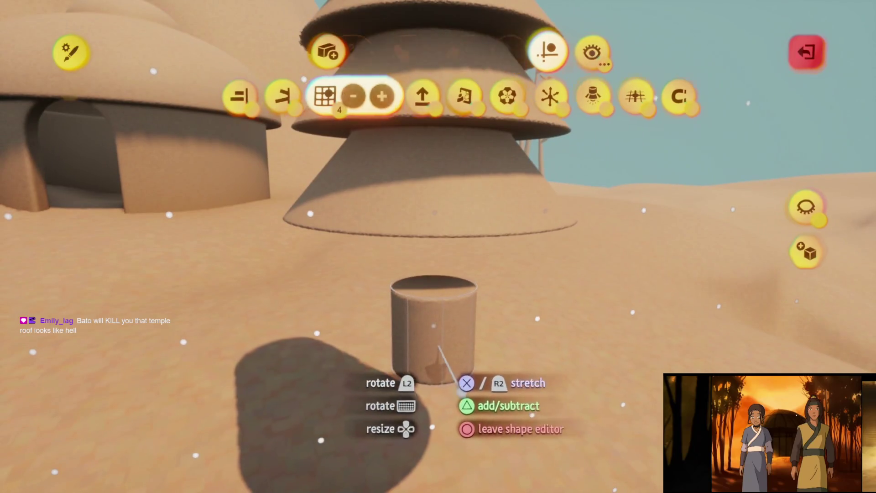
Stamp a slender cylinder and fit it beneath the cone tiers as the trunk
{"action": "left_click", "coordinate": [459, 385]}
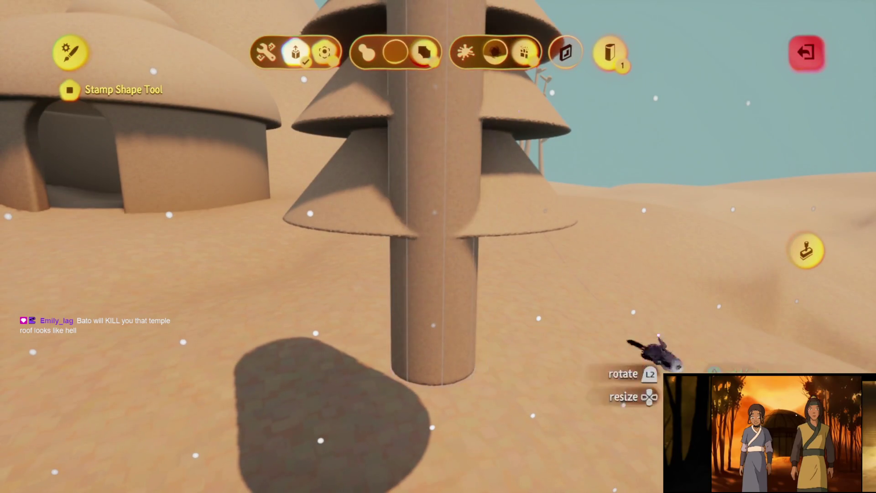
{"action": "key", "text": "Escape"}
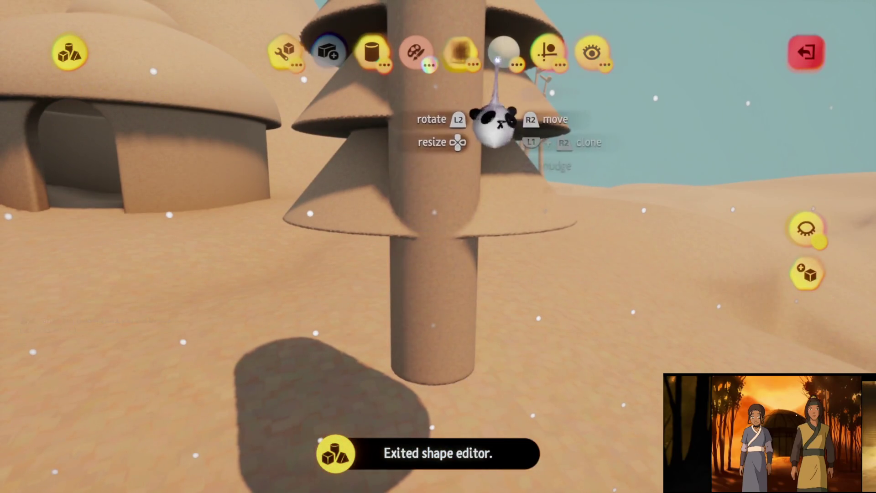
{"action": "left_click", "coordinate": [545, 52]}
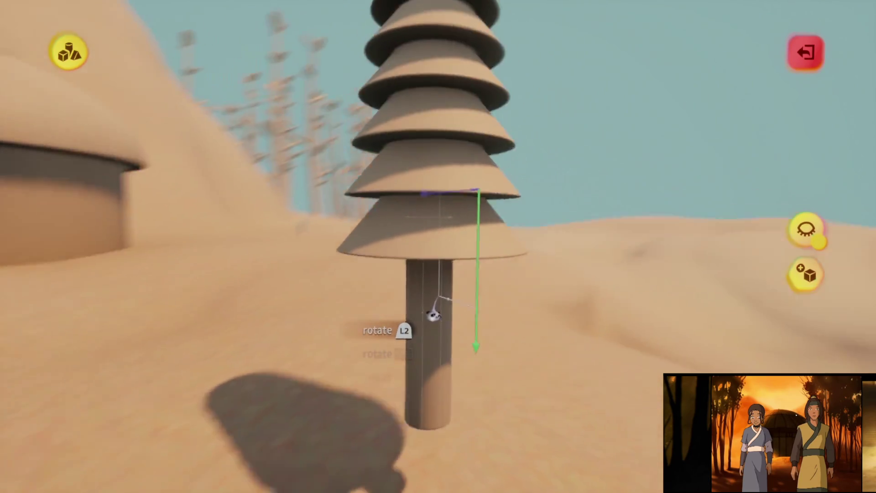
{"action": "mouse_move", "coordinate": [430, 303]}
{"action": "left_mouse_down"}
{"action": "mouse_move", "coordinate": [441, 294]}
{"action": "mouse_move", "coordinate": [418, 287]}
{"action": "mouse_move", "coordinate": [420, 324]}
{"action": "mouse_move", "coordinate": [419, 314]}
{"action": "left_mouse_up"}
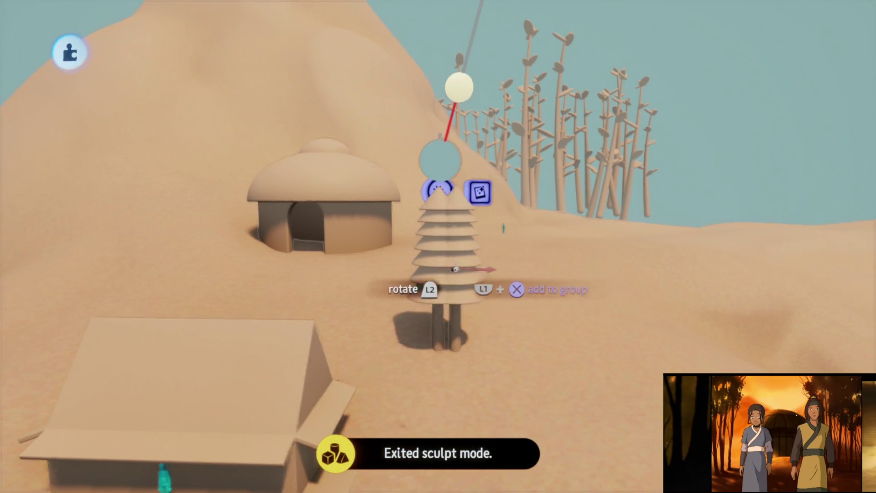
Clone the tiered tree into four copies, resizing them to 85% and 125%
{"action": "left_click", "coordinate": [447, 266]}
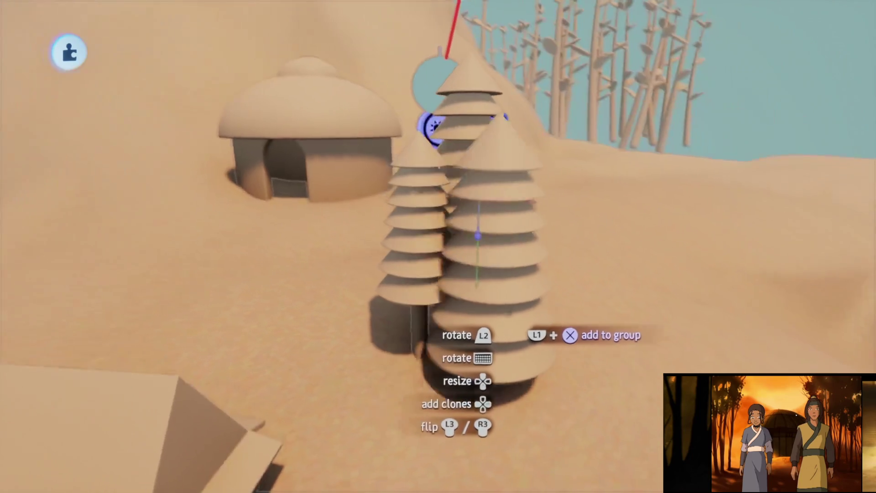
{"action": "left_click", "coordinate": [478, 240]}
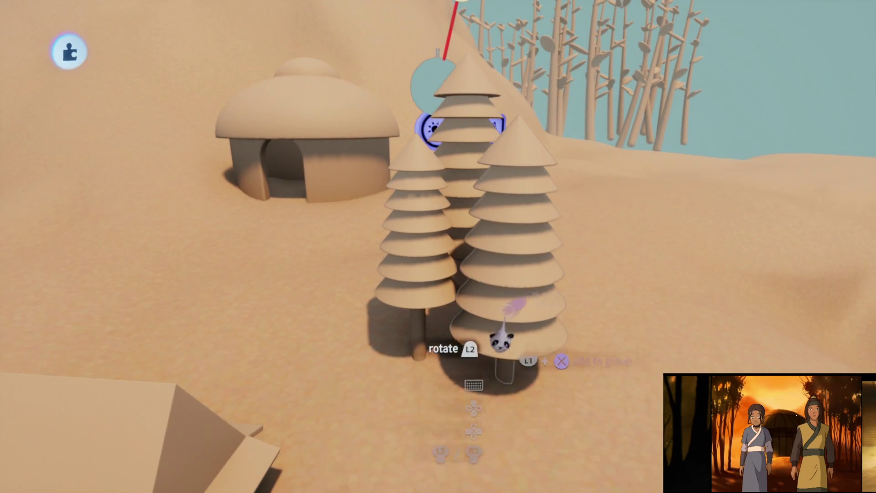
{"action": "left_click", "coordinate": [472, 210]}
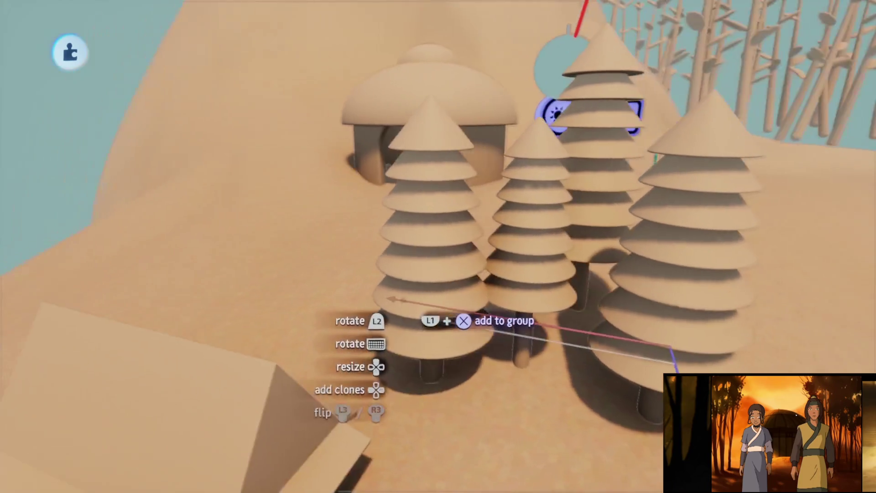
{"action": "key", "text": "Up"}
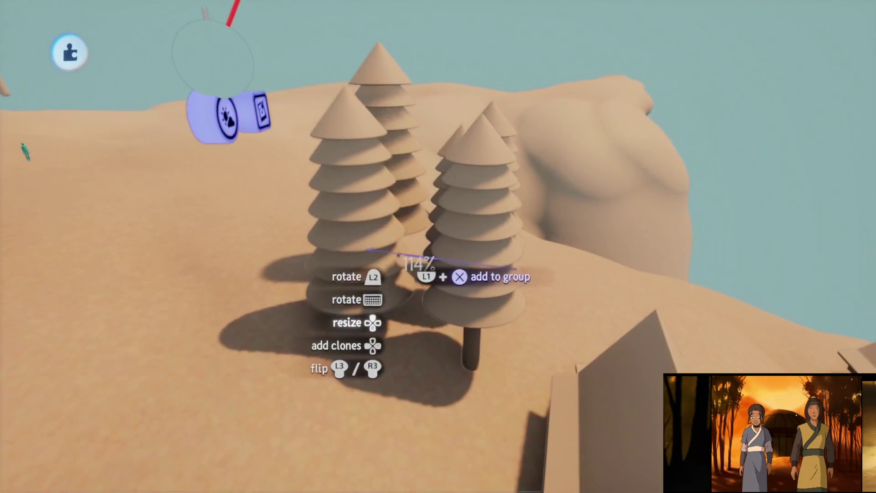
{"action": "key", "text": "Down"}
{"action": "key", "text": "Down"}
{"action": "key", "text": "Down"}
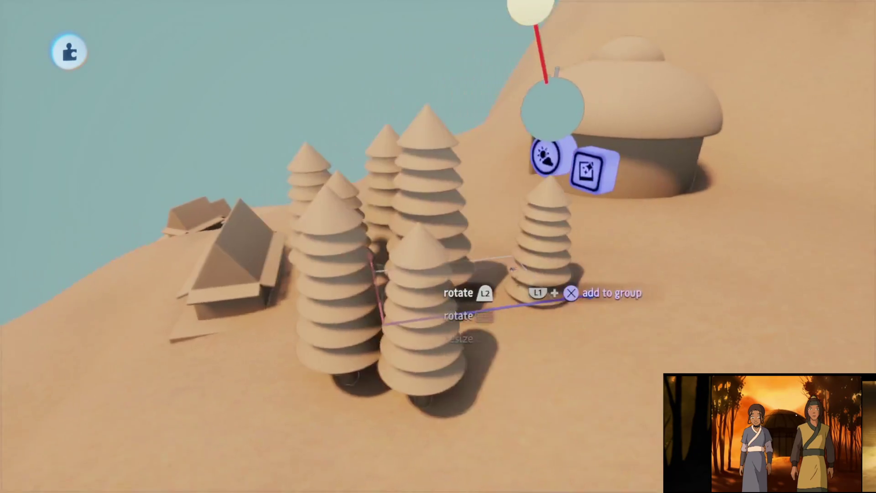
{"action": "key", "text": "Up"}
{"action": "key", "text": "Up"}
{"action": "key", "text": "Up"}
Enlarge the tree group further and set it down near the dome hut
{"action": "key", "text": "Left"}
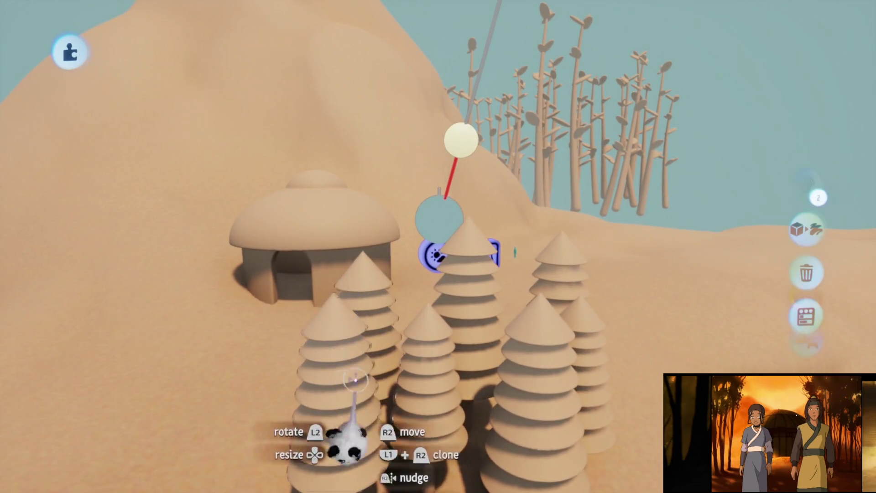
{"action": "key", "text": "Right"}
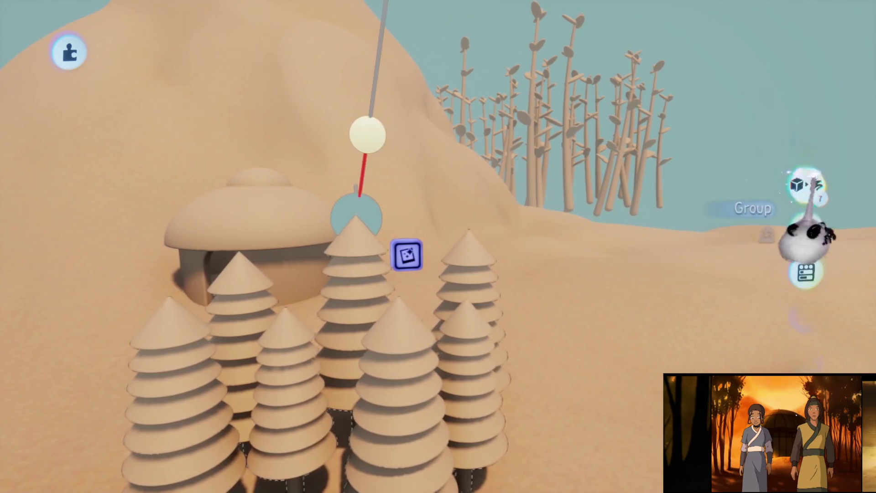
{"action": "key", "text": "Left"}
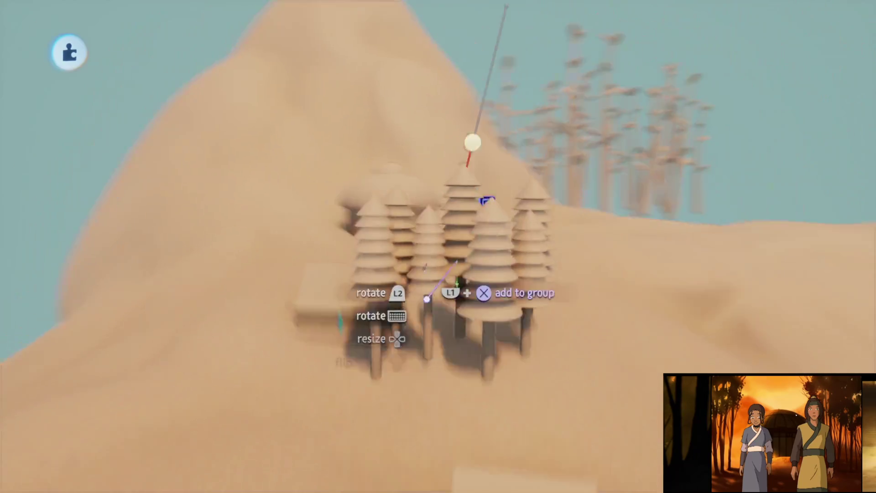
{"action": "key", "text": "Left"}
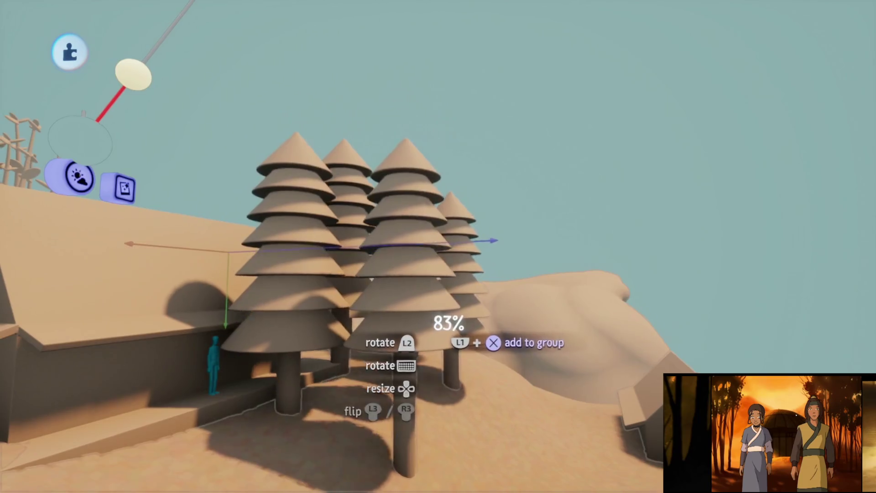
{"action": "key", "text": "Left"}
{"action": "key", "text": "Up"}
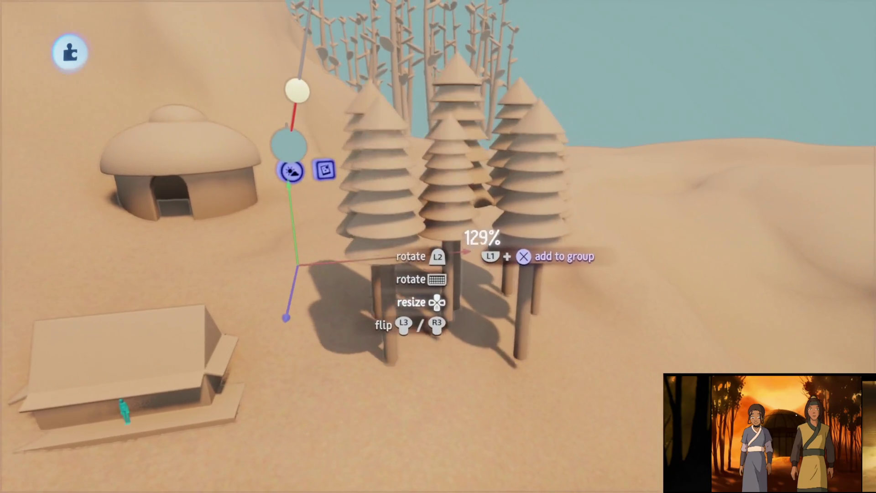
{"action": "left_click", "coordinate": [465, 250]}
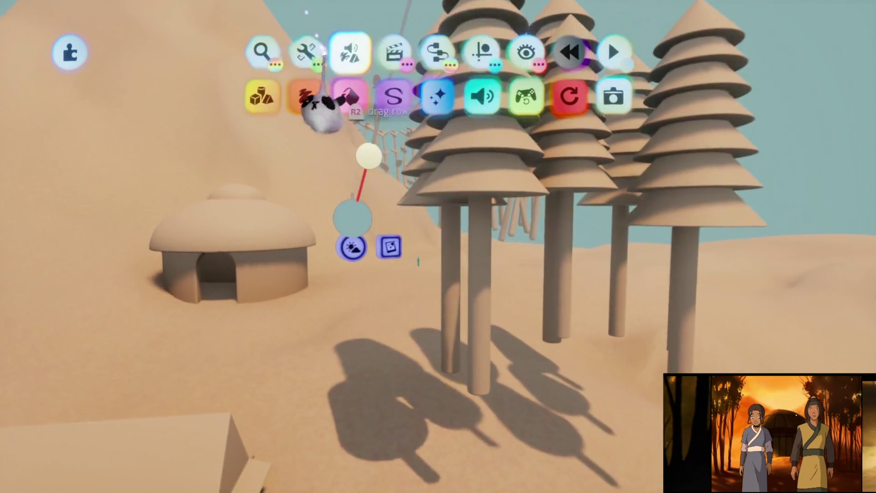
{"action": "left_click", "coordinate": [314, 98]}
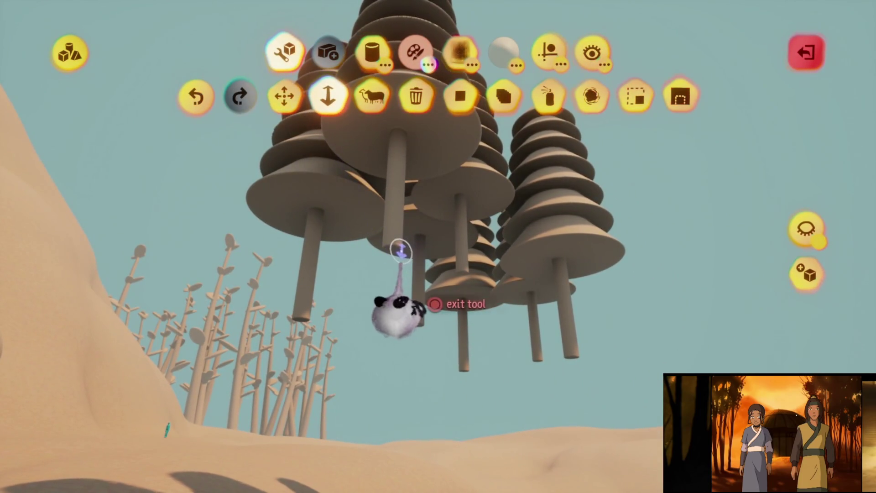
{"action": "key", "text": "Escape"}
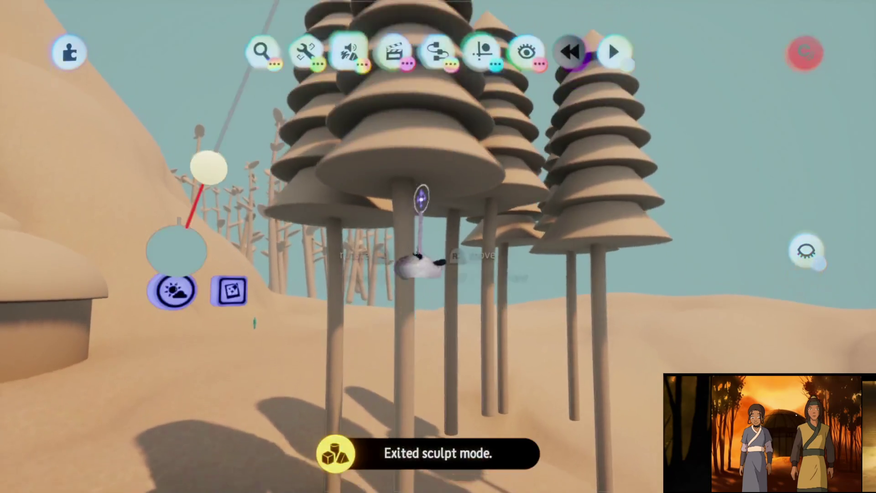
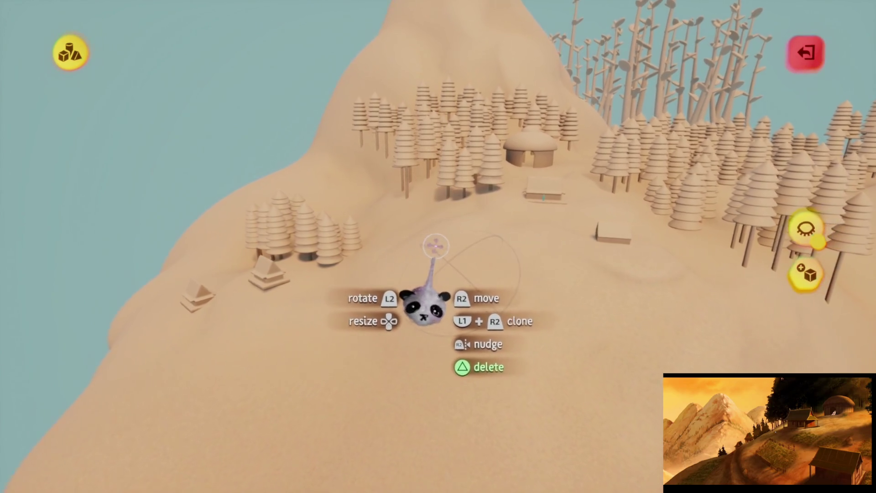
Orbit around the floating island, then leave sculpt mode on the hill sculpture
{"action": "scroll", "coordinate": [437, 246], "scroll_direction": "down", "scroll_amount": 10}
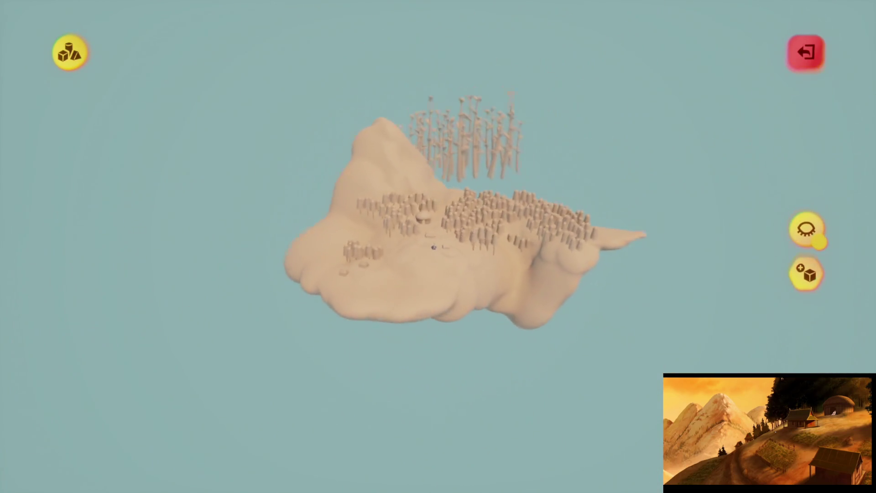
{"action": "scroll", "coordinate": [433, 247], "scroll_direction": "up", "scroll_amount": 8}
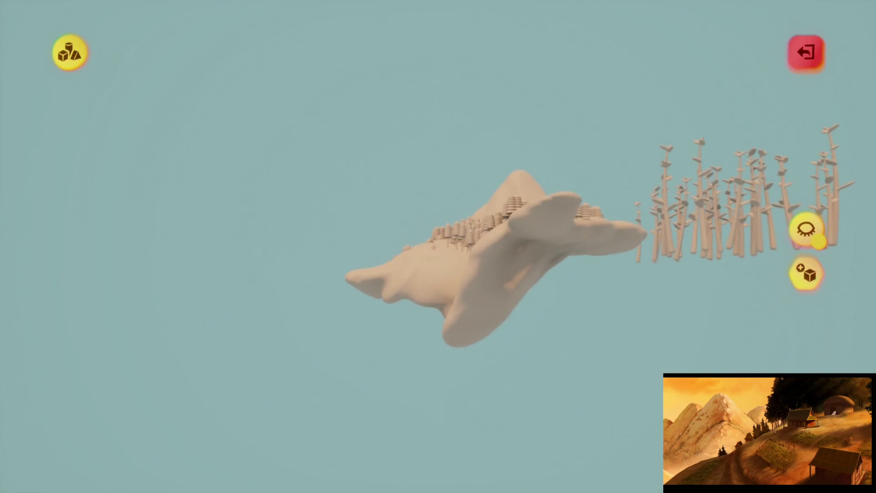
{"action": "mouse_move", "coordinate": [439, 301]}
{"action": "left_mouse_down"}
{"action": "mouse_move", "coordinate": [410, 324]}
{"action": "mouse_move", "coordinate": [414, 234]}
{"action": "mouse_move", "coordinate": [414, 322]}
{"action": "mouse_move", "coordinate": [427, 297]}
{"action": "mouse_move", "coordinate": [437, 177]}
{"action": "mouse_move", "coordinate": [438, 210]}
{"action": "mouse_move", "coordinate": [420, 196]}
{"action": "left_mouse_up"}
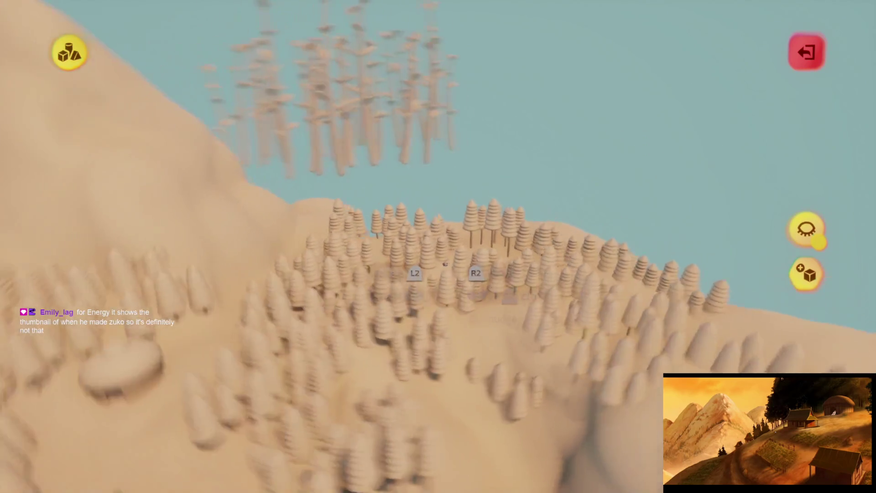
{"action": "key", "text": "Escape"}
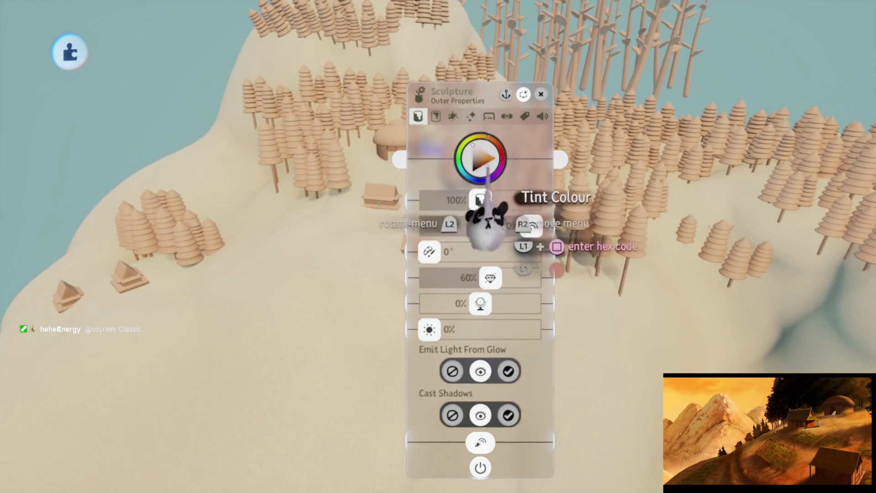
Shift the hill sculpture's tint toward a lighter orange in the full colour picker
{"action": "left_click", "coordinate": [484, 153]}
{"action": "left_click_drag", "start_coordinate": [506, 156], "coordinate": [501, 149]}
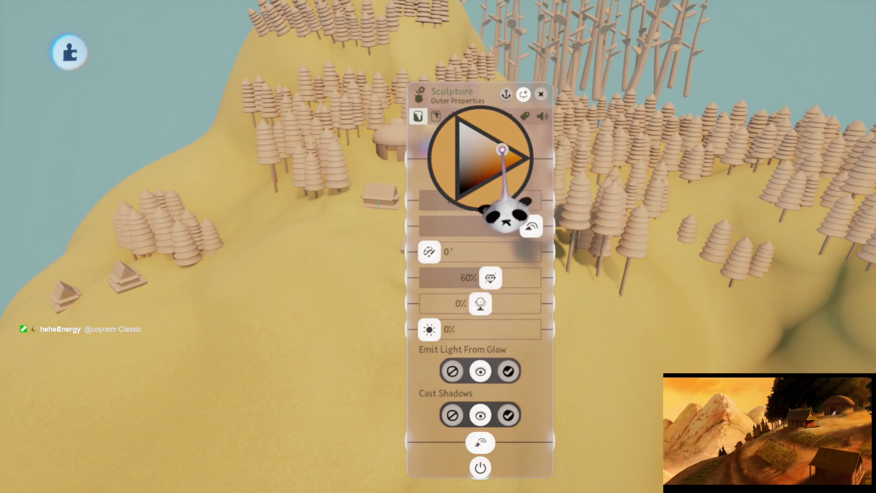
{"action": "left_click", "coordinate": [487, 157]}
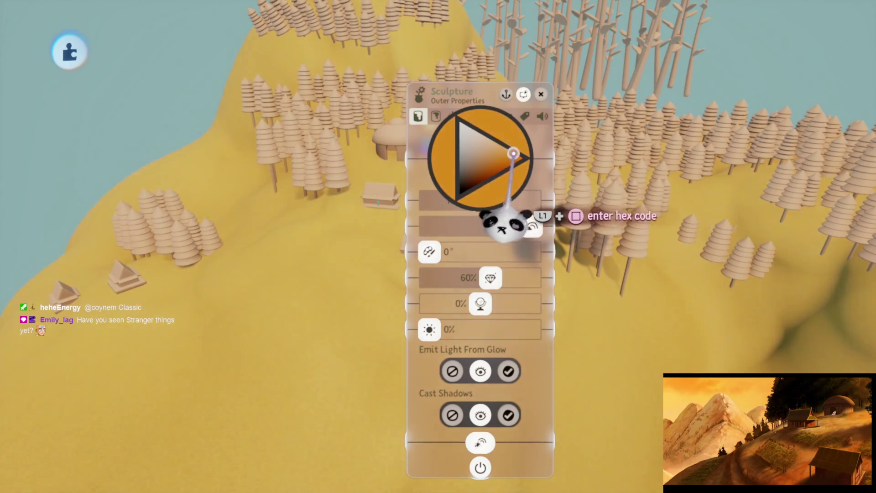
{"action": "left_click_drag", "start_coordinate": [491, 170], "coordinate": [491, 162]}
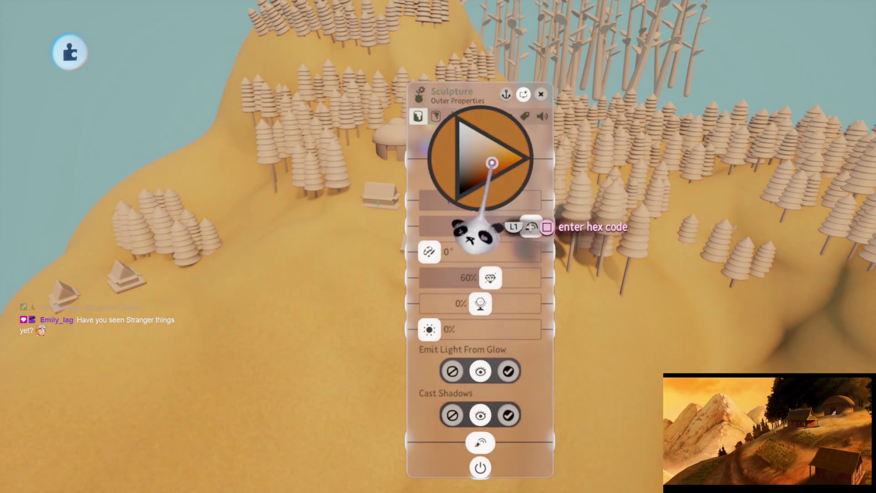
{"action": "left_click", "coordinate": [493, 161]}
{"action": "key", "text": "Escape"}
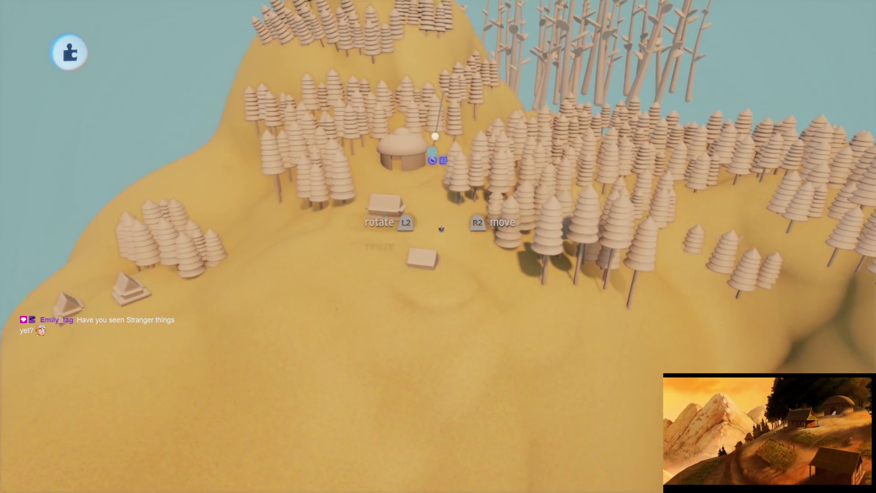
Reopen the hill's properties and darken its tint to a deeper, redder orange
{"action": "left_click", "coordinate": [361, 320]}
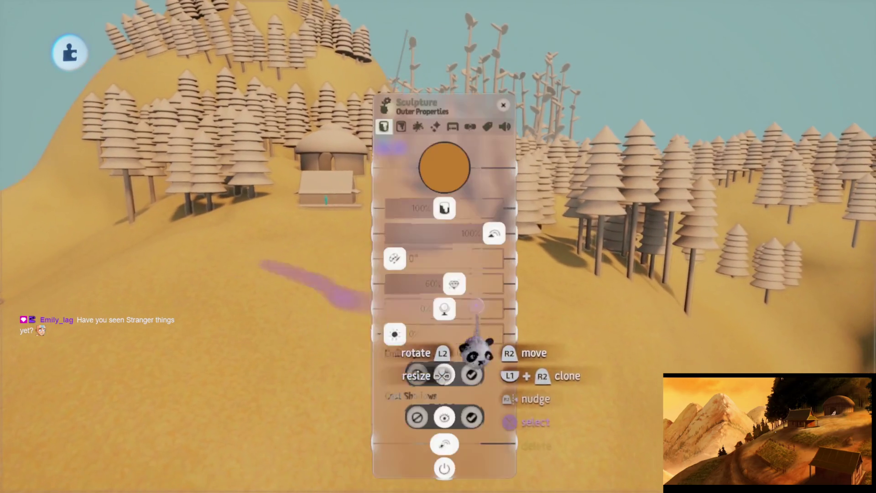
{"action": "mouse_move", "coordinate": [436, 242]}
{"action": "left_mouse_down"}
{"action": "mouse_move", "coordinate": [417, 250]}
{"action": "mouse_move", "coordinate": [431, 255]}
{"action": "left_mouse_up"}
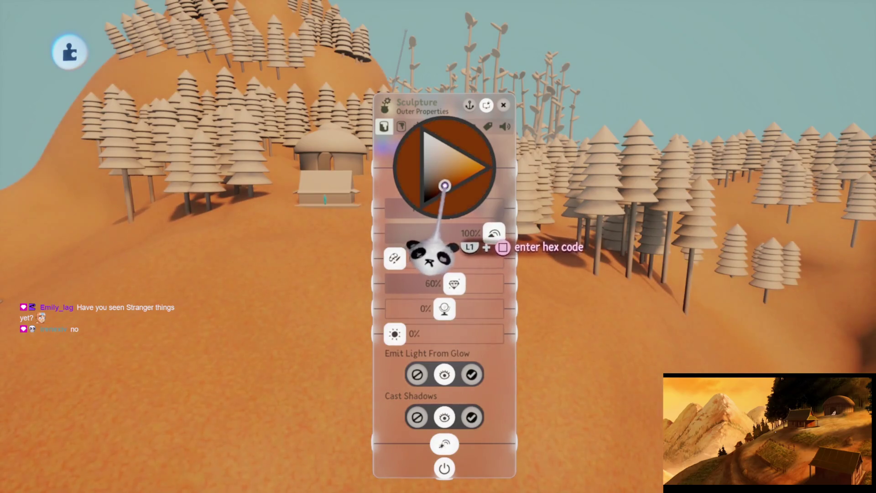
{"action": "key", "text": "Escape"}
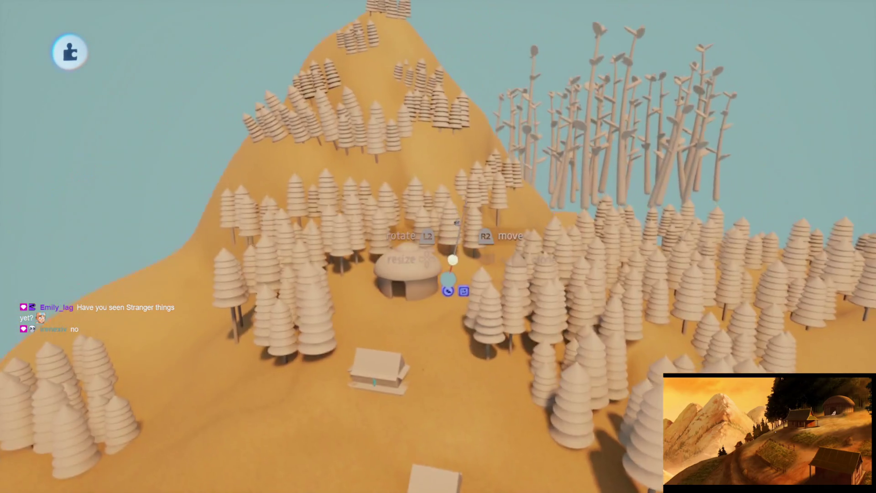
{"action": "left_click_drag", "start_coordinate": [452, 259], "coordinate": [528, 199]}
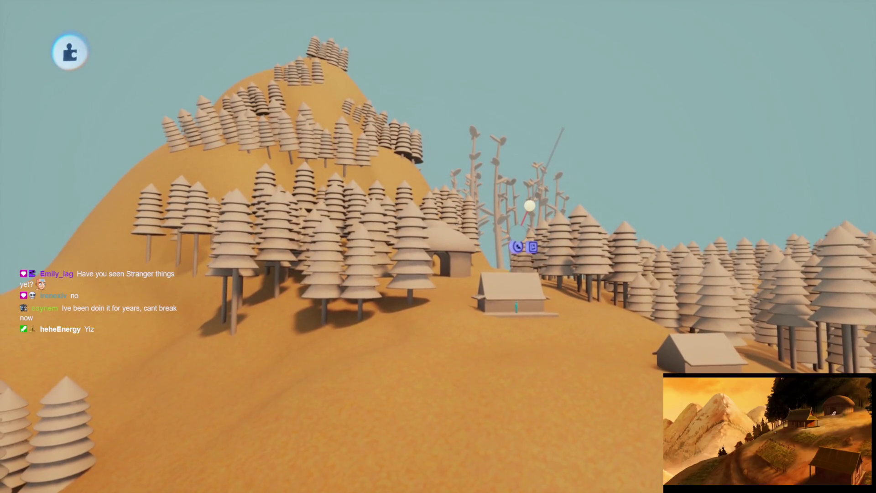
{"action": "scroll", "coordinate": [438, 247], "scroll_direction": "up", "scroll_amount": 5}
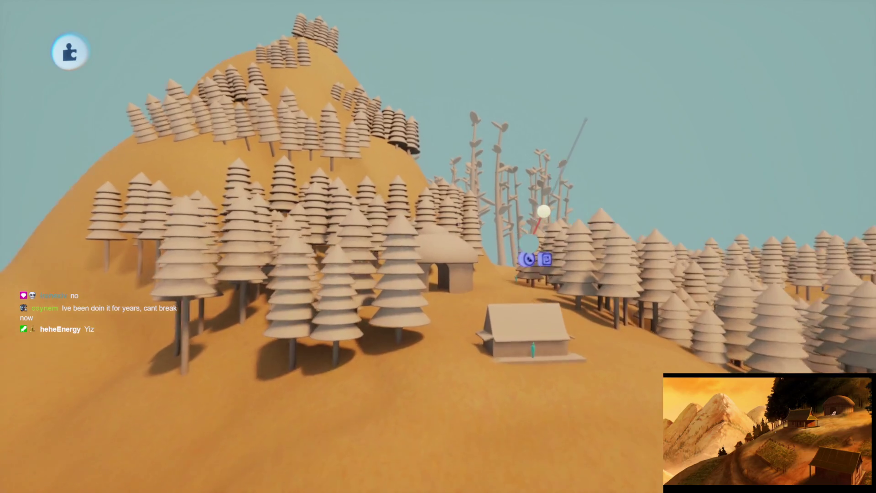
{"action": "scroll", "coordinate": [436, 358], "scroll_direction": "up", "scroll_amount": 5}
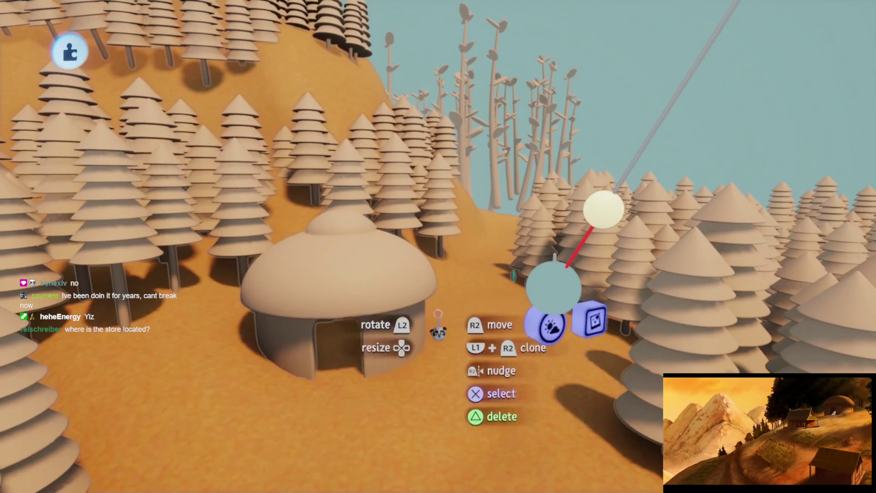
{"action": "left_click_drag", "start_coordinate": [439, 310], "coordinate": [438, 320]}
{"action": "scroll", "coordinate": [629, 267], "scroll_direction": "down", "scroll_amount": 5}
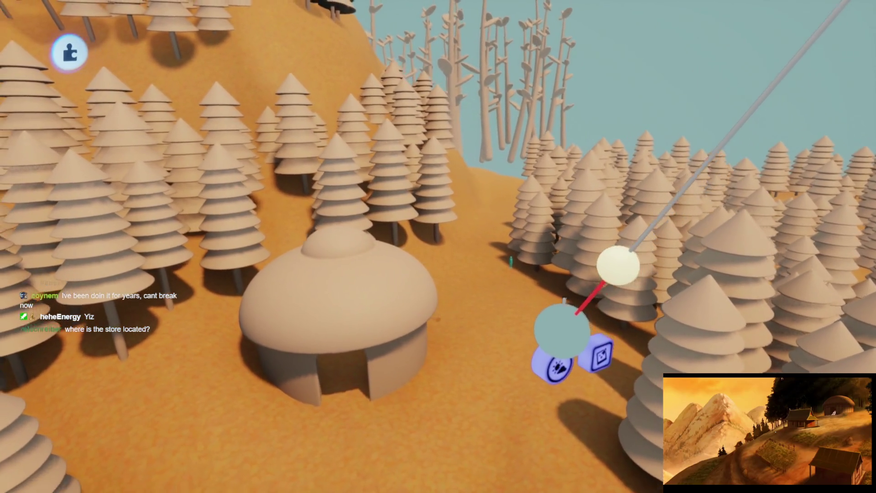
{"action": "scroll", "coordinate": [437, 319], "scroll_direction": "down", "scroll_amount": 3}
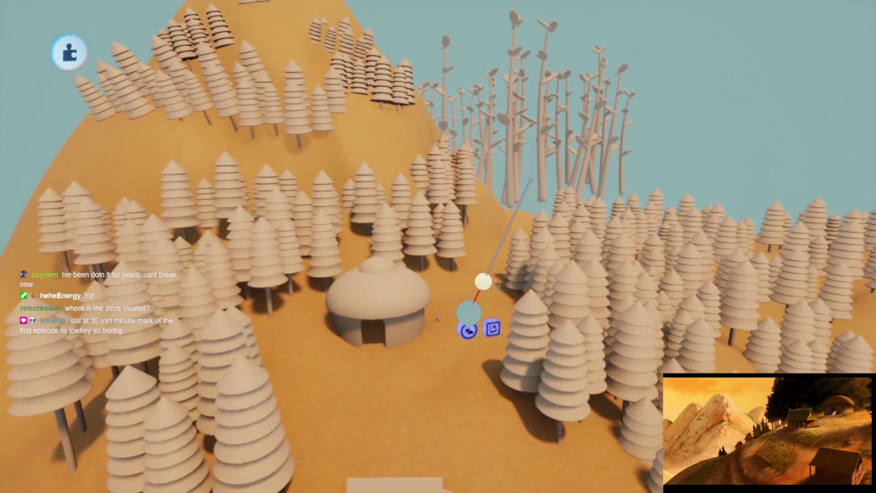
{"action": "scroll", "coordinate": [442, 302], "scroll_direction": "up", "scroll_amount": 5}
{"action": "scroll", "coordinate": [442, 302], "scroll_direction": "down", "scroll_amount": 2}
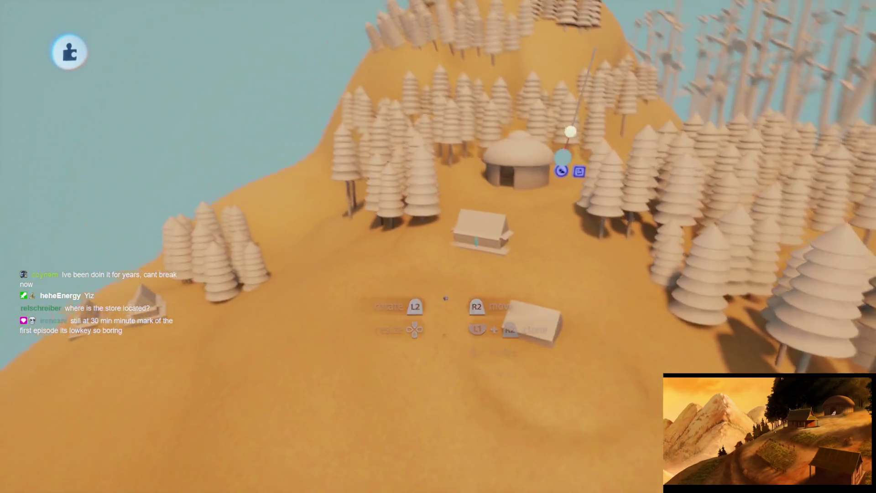
{"action": "scroll", "coordinate": [443, 297], "scroll_direction": "up", "scroll_amount": 5}
{"action": "scroll", "coordinate": [448, 285], "scroll_direction": "down", "scroll_amount": 3}
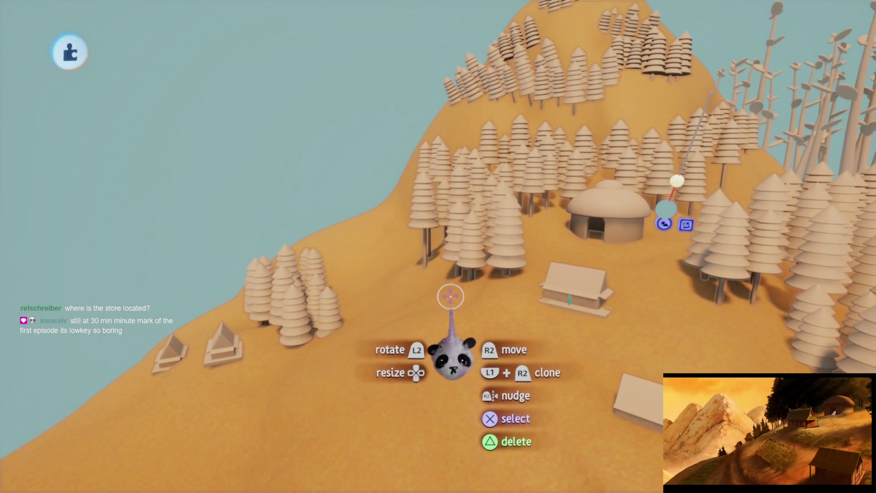
{"action": "scroll", "coordinate": [449, 292], "scroll_direction": "down", "scroll_amount": 2}
{"action": "scroll", "coordinate": [447, 283], "scroll_direction": "up", "scroll_amount": 5}
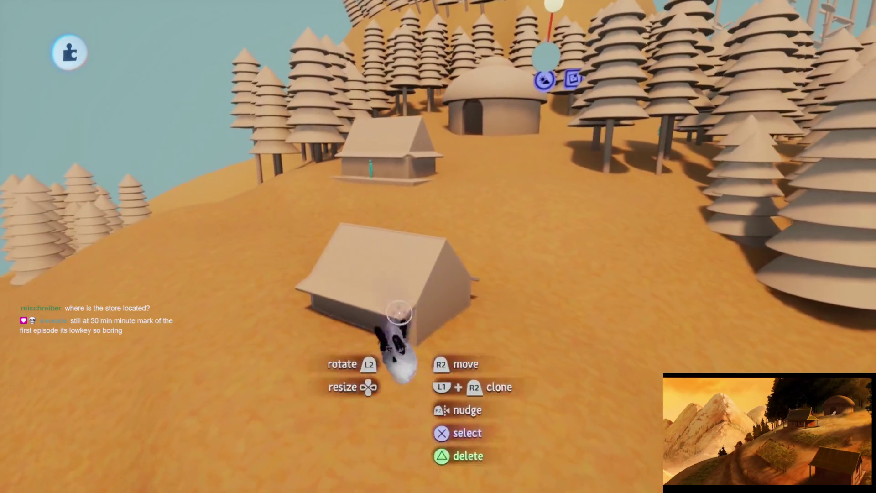
{"action": "scroll", "coordinate": [390, 328], "scroll_direction": "up", "scroll_amount": 3}
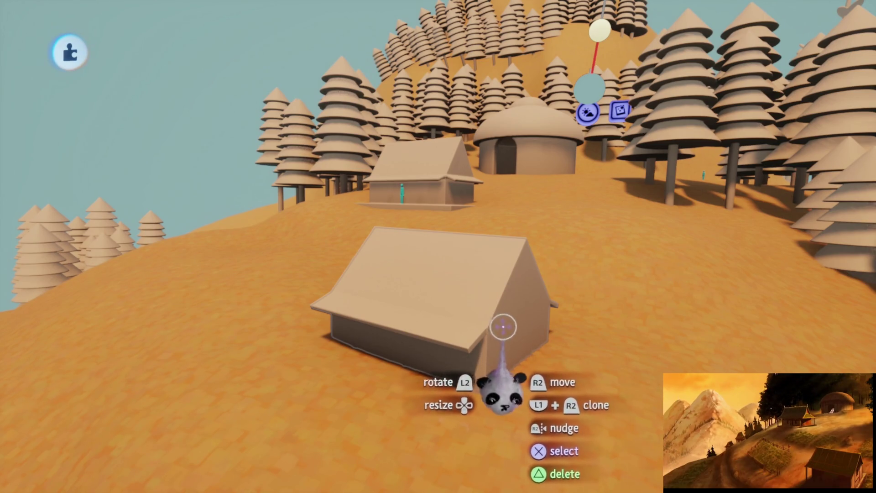
{"action": "scroll", "coordinate": [504, 328], "scroll_direction": "down", "scroll_amount": 10}
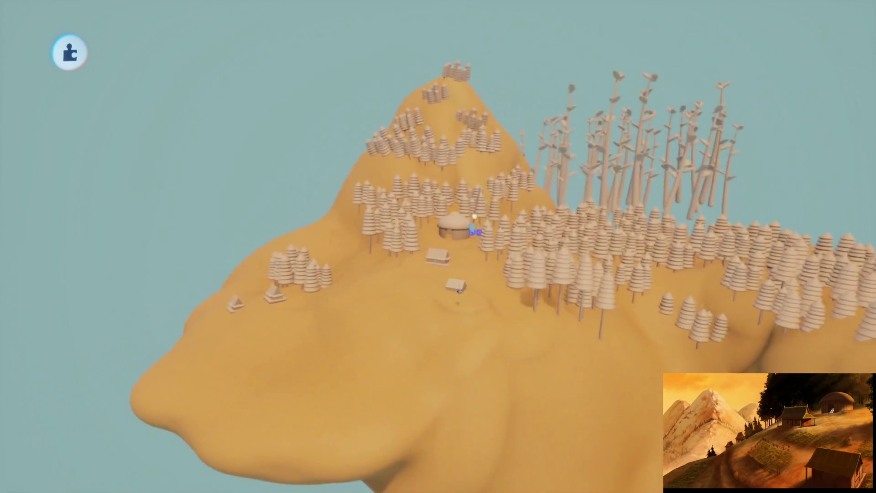
Orbit to face the house front and open the stamp browser on My Creations, searching 'Appa'
{"action": "mouse_move", "coordinate": [474, 231]}
{"action": "left_mouse_down"}
{"action": "mouse_move", "coordinate": [342, 265]}
{"action": "mouse_move", "coordinate": [307, 297]}
{"action": "mouse_move", "coordinate": [371, 348]}
{"action": "mouse_move", "coordinate": [465, 303]}
{"action": "left_mouse_up"}
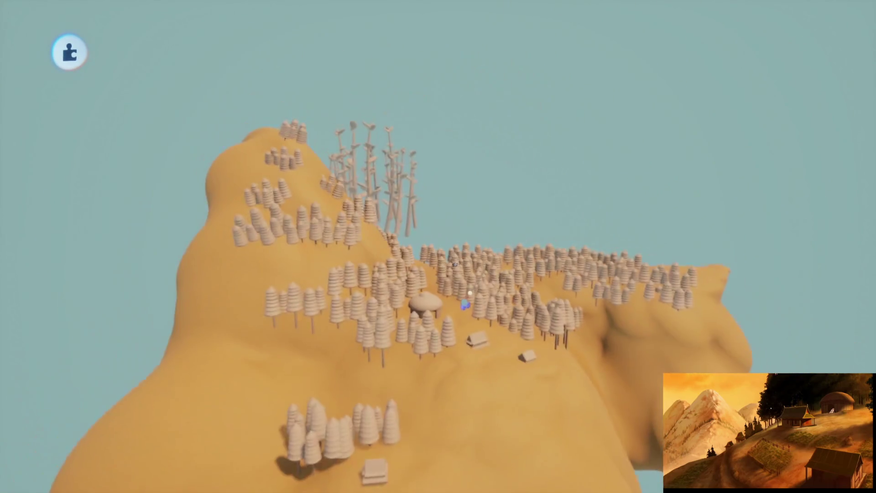
{"action": "scroll", "coordinate": [465, 304], "scroll_direction": "up", "scroll_amount": 10}
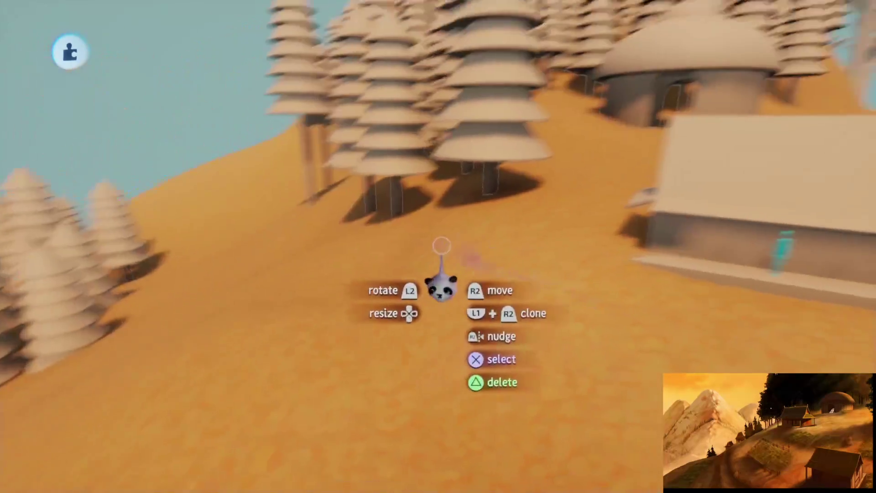
{"action": "mouse_move", "coordinate": [441, 246]}
{"action": "left_mouse_down"}
{"action": "mouse_move", "coordinate": [454, 267]}
{"action": "mouse_move", "coordinate": [450, 360]}
{"action": "mouse_move", "coordinate": [431, 333]}
{"action": "mouse_move", "coordinate": [426, 352]}
{"action": "mouse_move", "coordinate": [430, 328]}
{"action": "left_mouse_up"}
{"action": "scroll", "coordinate": [420, 265], "scroll_direction": "up", "scroll_amount": 5}
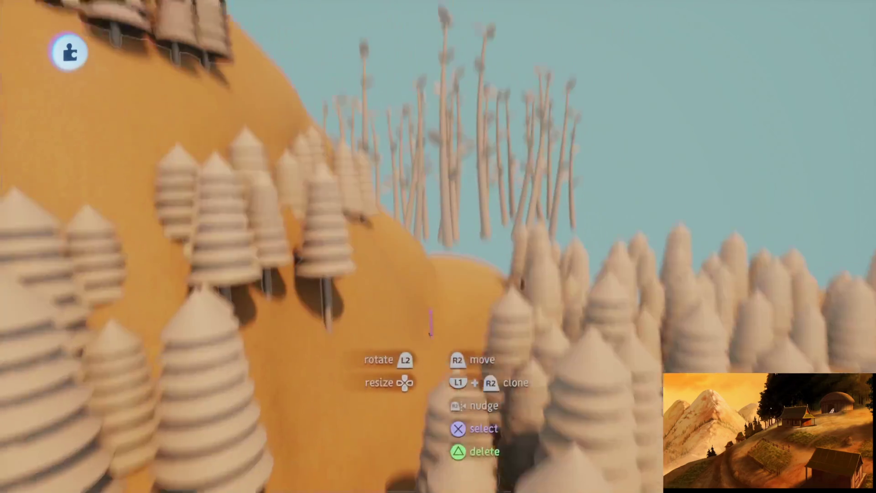
{"action": "scroll", "coordinate": [430, 327], "scroll_direction": "up", "scroll_amount": 10}
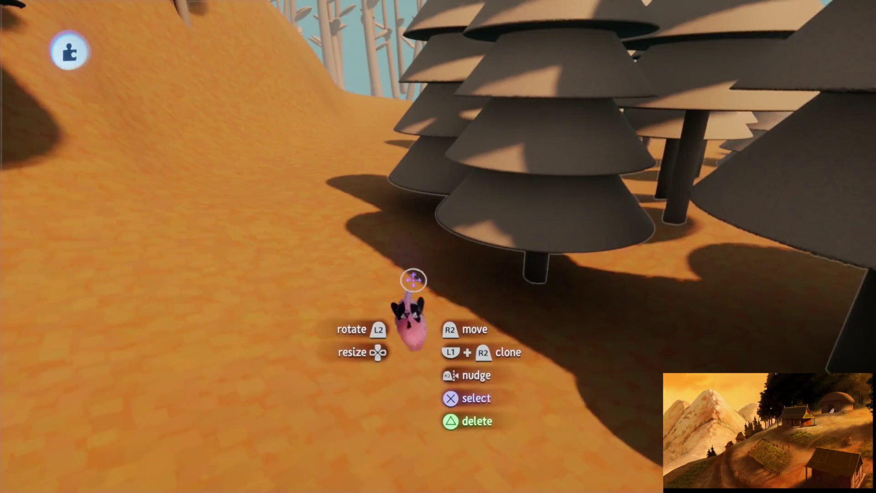
{"action": "scroll", "coordinate": [410, 272], "scroll_direction": "down", "scroll_amount": 5}
{"action": "left_click_drag", "start_coordinate": [415, 293], "coordinate": [428, 323]}
{"action": "scroll", "coordinate": [428, 322], "scroll_direction": "up", "scroll_amount": 5}
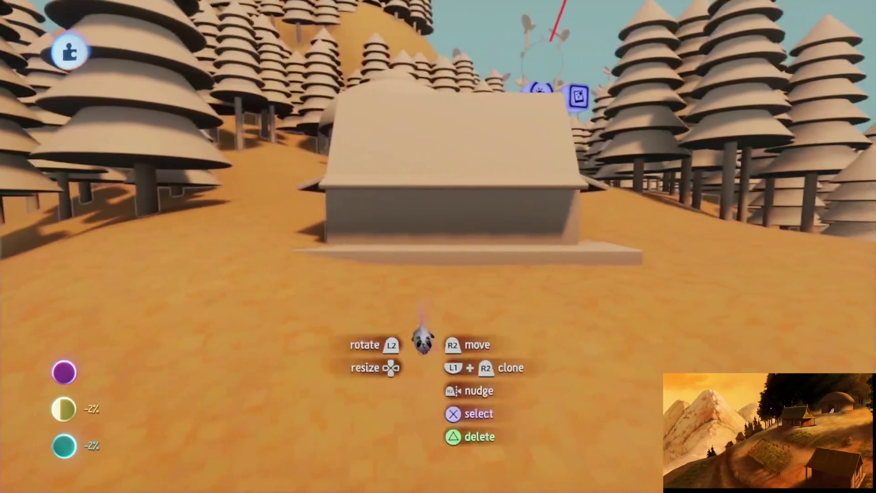
{"action": "left_click", "coordinate": [254, 59]}
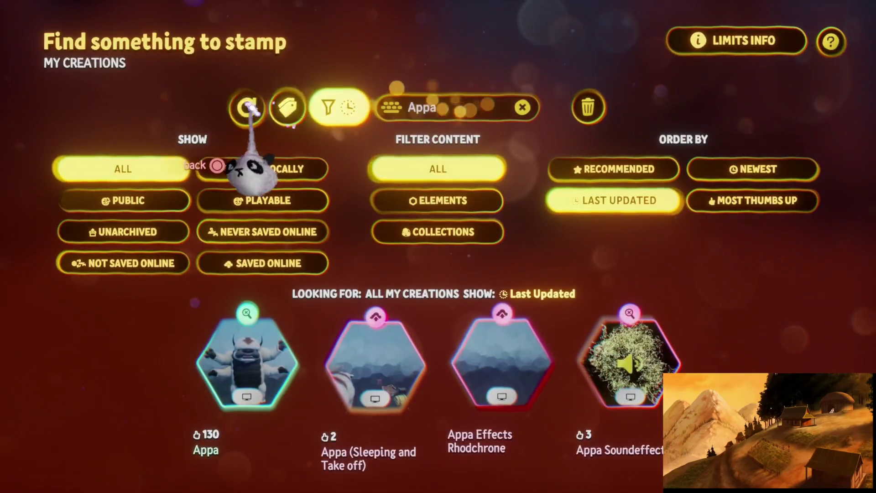
Stamp the selected creation into the scene and launch Play Mode to test the hillside
{"action": "left_click", "coordinate": [314, 355]}
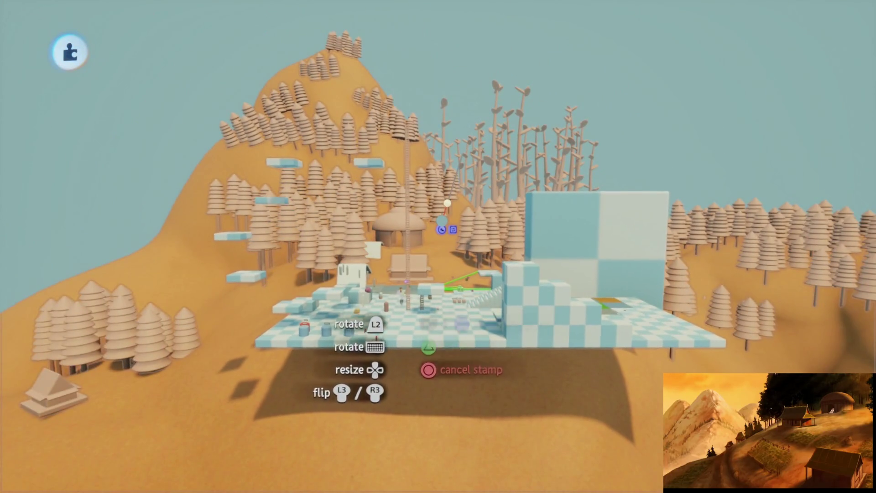
{"action": "key", "text": "Escape"}
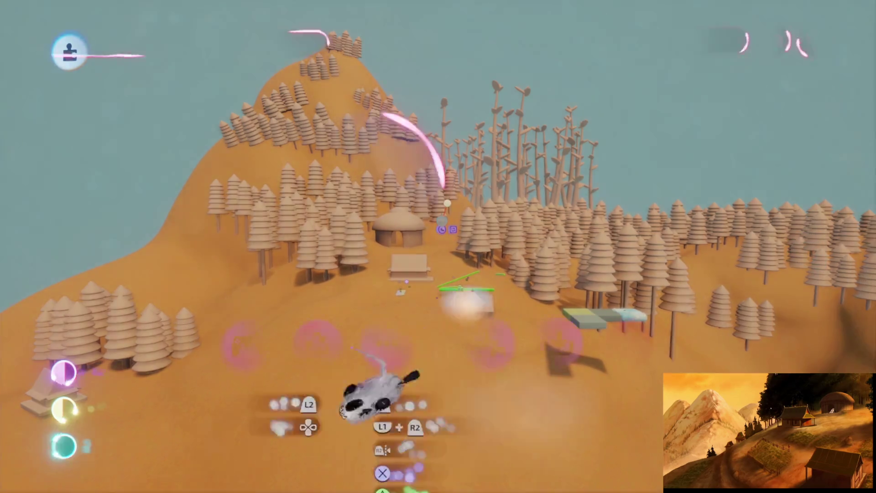
{"action": "left_click", "coordinate": [245, 356]}
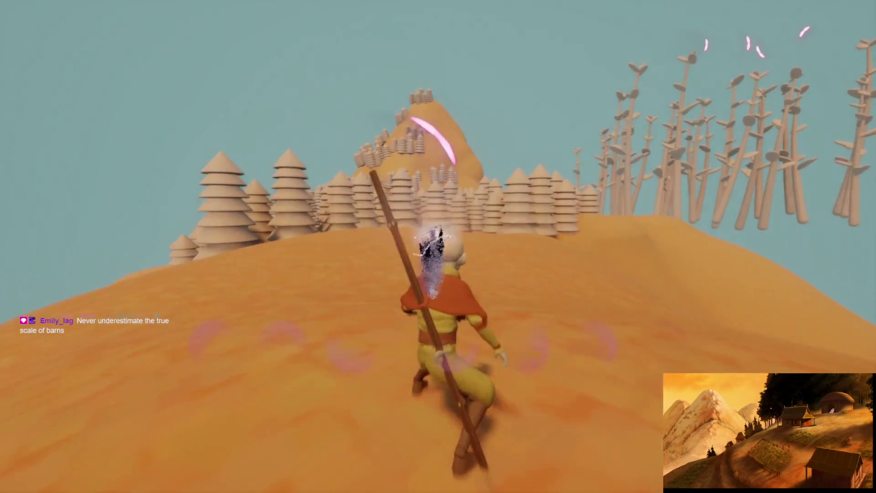
Pause the playtest, return to Edit Mode, and enter sculpting on the sandy village hill
{"action": "key", "text": "Escape"}
{"action": "left_click", "coordinate": [214, 342]}
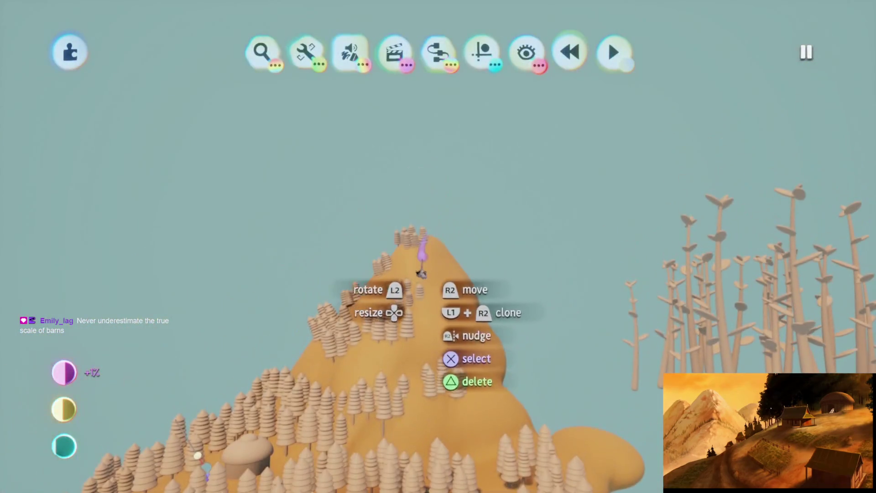
{"action": "left_click", "coordinate": [427, 219]}
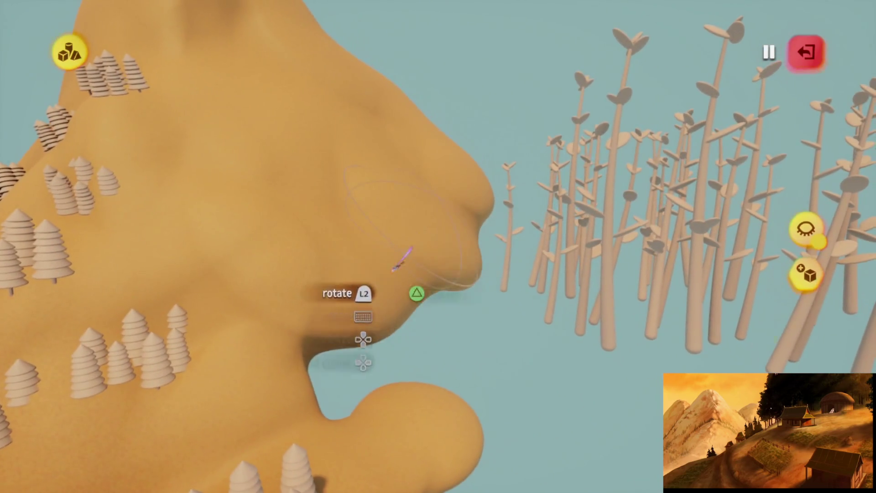
Exit the hill sculpt, briefly play-test the level, then pause and go back to Edit Mode
{"action": "key", "text": "Escape"}
{"action": "left_click", "coordinate": [240, 360]}
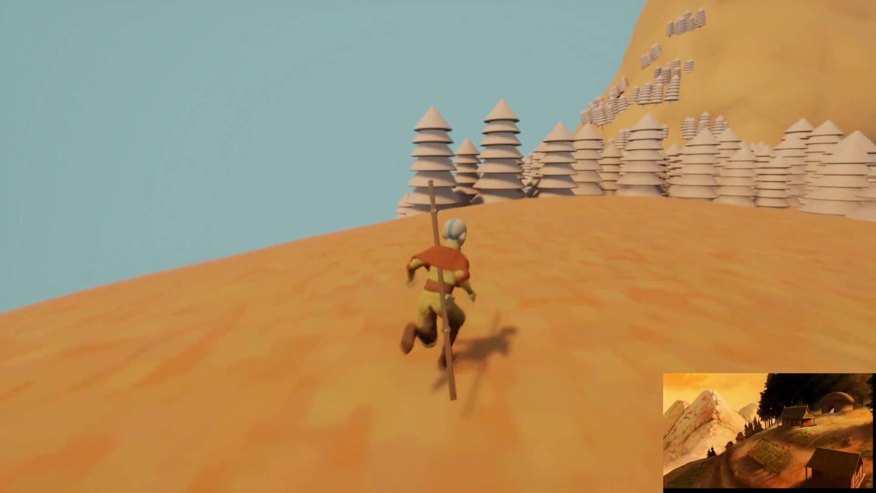
{"action": "key", "text": "Escape"}
{"action": "left_click", "coordinate": [212, 347]}
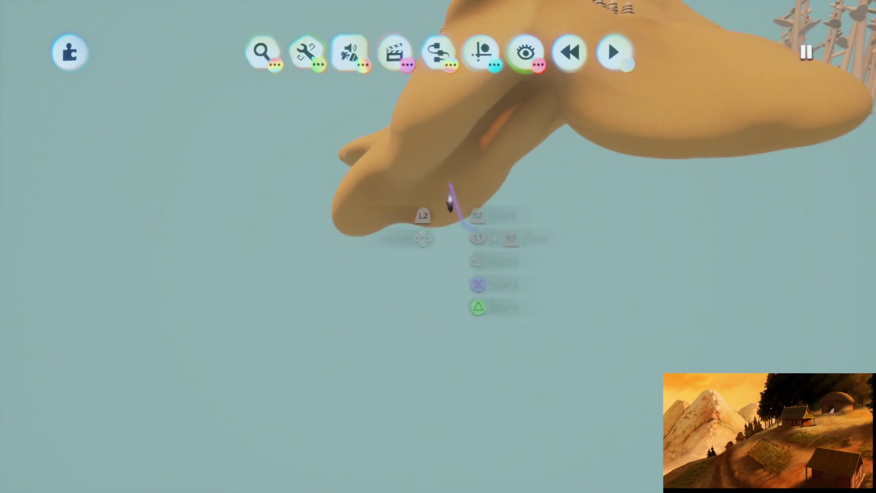
Reopen the hill sculpt, orbit around its tree-covered peak, then exit sculpting
{"action": "left_click", "coordinate": [435, 99]}
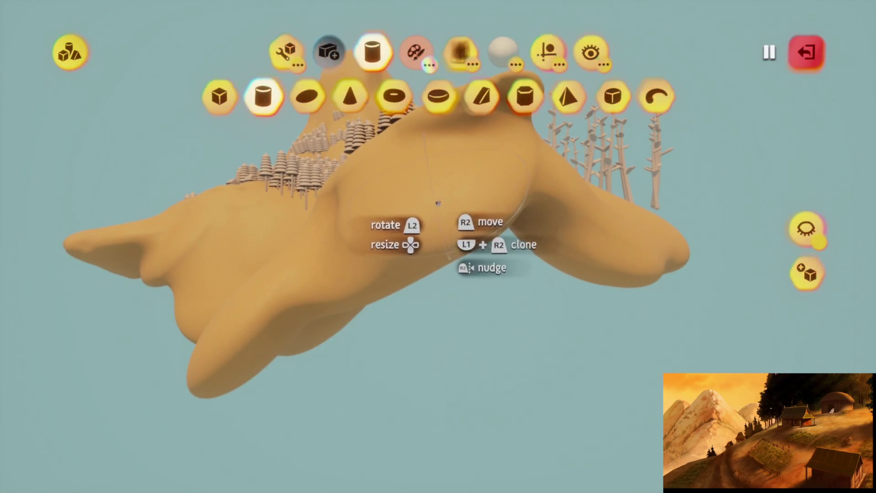
{"action": "mouse_move", "coordinate": [448, 279]}
{"action": "left_mouse_down"}
{"action": "mouse_move", "coordinate": [458, 283]}
{"action": "mouse_move", "coordinate": [428, 348]}
{"action": "mouse_move", "coordinate": [429, 310]}
{"action": "mouse_move", "coordinate": [395, 317]}
{"action": "mouse_move", "coordinate": [387, 356]}
{"action": "mouse_move", "coordinate": [426, 279]}
{"action": "mouse_move", "coordinate": [411, 256]}
{"action": "mouse_move", "coordinate": [429, 263]}
{"action": "mouse_move", "coordinate": [430, 282]}
{"action": "mouse_move", "coordinate": [450, 279]}
{"action": "mouse_move", "coordinate": [420, 310]}
{"action": "mouse_move", "coordinate": [453, 284]}
{"action": "left_mouse_up"}
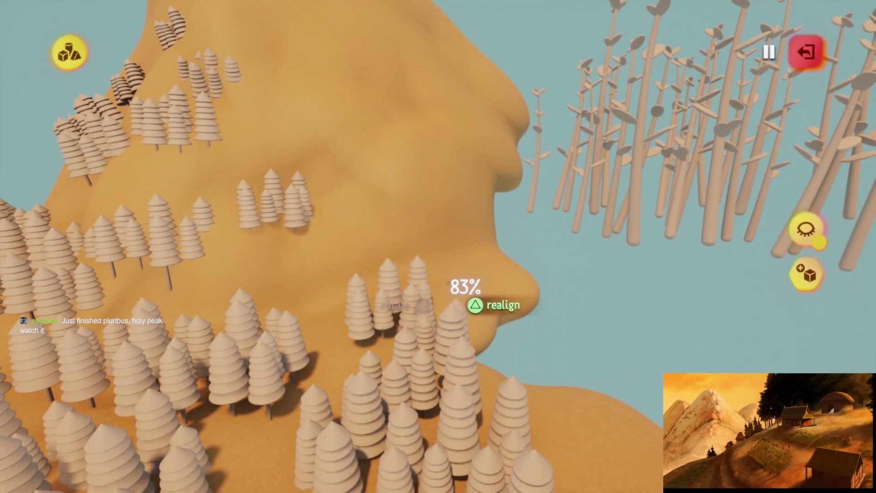
{"action": "mouse_move", "coordinate": [446, 247]}
{"action": "left_mouse_down"}
{"action": "mouse_move", "coordinate": [454, 215]}
{"action": "mouse_move", "coordinate": [436, 228]}
{"action": "mouse_move", "coordinate": [456, 186]}
{"action": "mouse_move", "coordinate": [454, 311]}
{"action": "mouse_move", "coordinate": [441, 269]}
{"action": "mouse_move", "coordinate": [428, 285]}
{"action": "mouse_move", "coordinate": [434, 313]}
{"action": "mouse_move", "coordinate": [147, 355]}
{"action": "mouse_move", "coordinate": [94, 247]}
{"action": "left_mouse_up"}
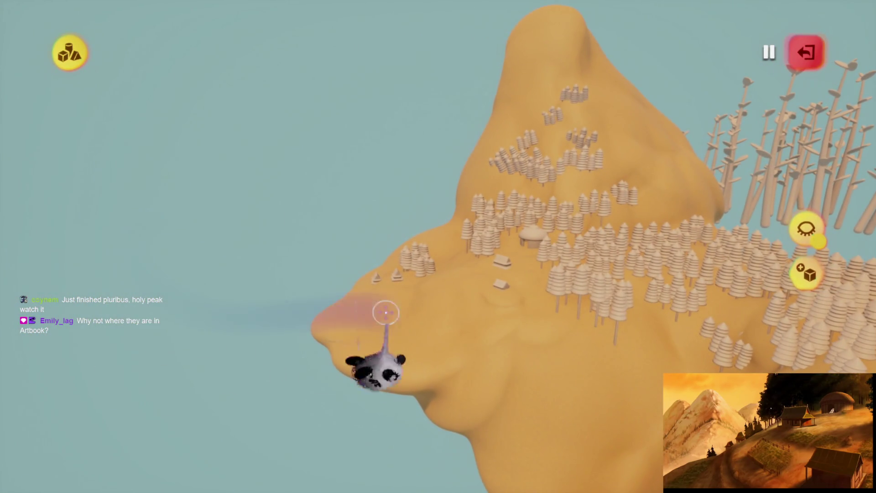
{"action": "mouse_move", "coordinate": [428, 302]}
{"action": "key", "text": "Escape"}
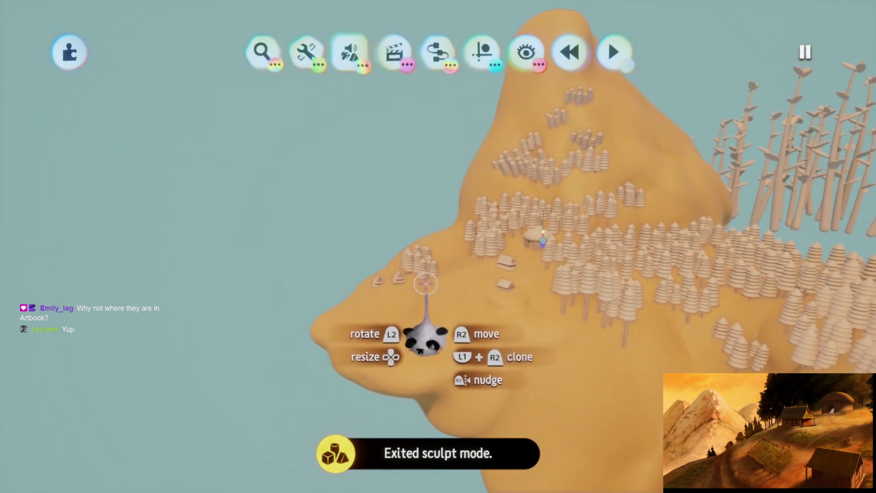
Start a new sculpture with the sphere shape and pan out to open sky for stamping
{"action": "left_click", "coordinate": [302, 104]}
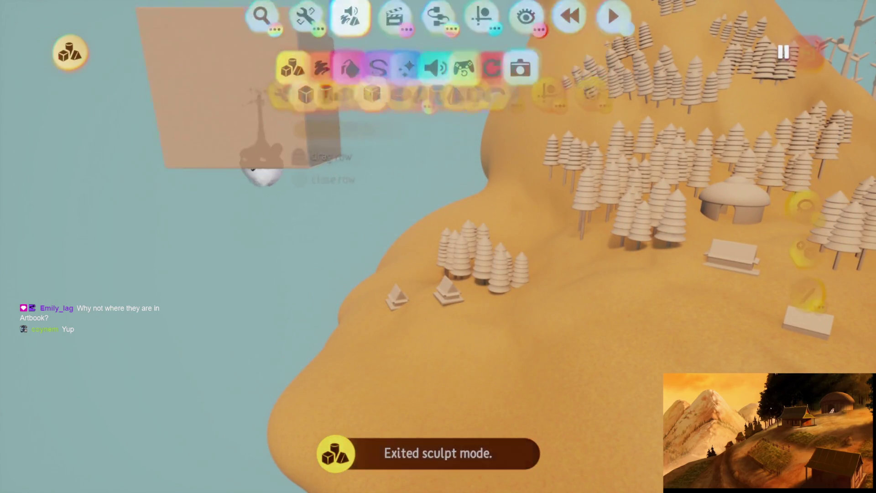
{"action": "key", "text": "Escape"}
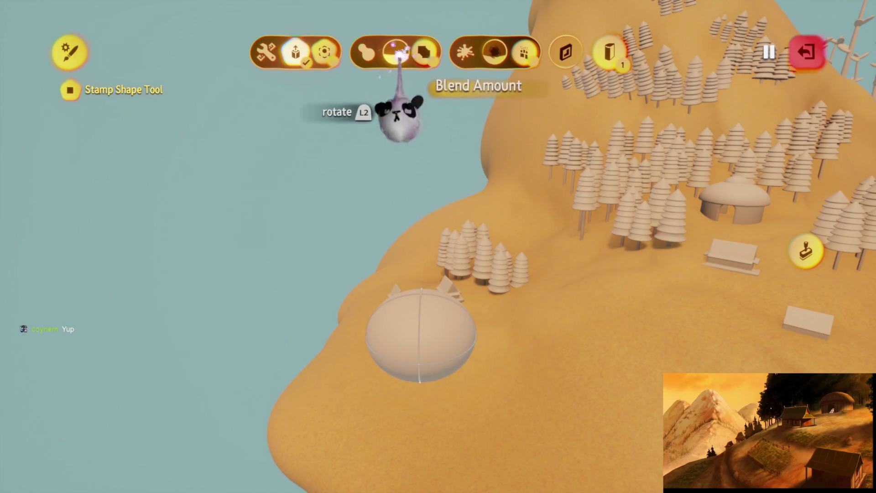
{"action": "key", "text": "Escape"}
{"action": "left_click", "coordinate": [433, 292]}
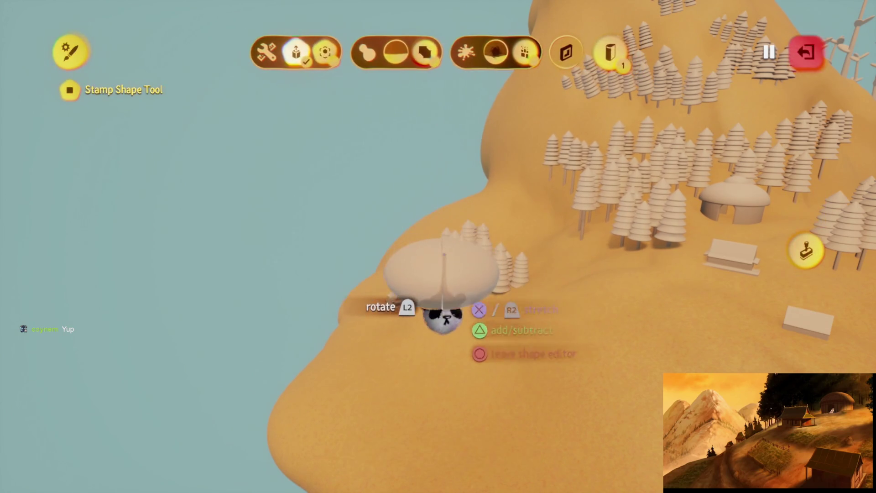
{"action": "key", "text": "Escape"}
{"action": "key", "text": "Escape"}
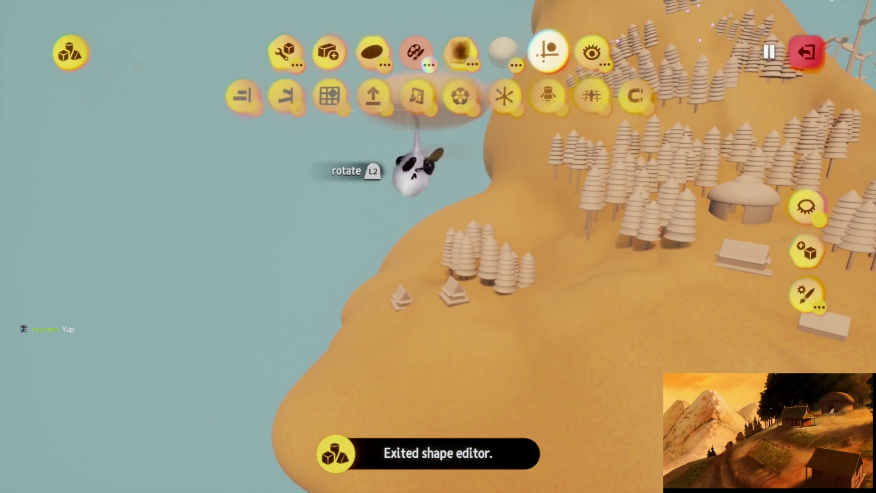
{"action": "mouse_move", "coordinate": [393, 264]}
{"action": "left_mouse_down"}
{"action": "mouse_move", "coordinate": [422, 266]}
{"action": "mouse_move", "coordinate": [397, 280]}
{"action": "mouse_move", "coordinate": [412, 296]}
{"action": "left_mouse_up"}
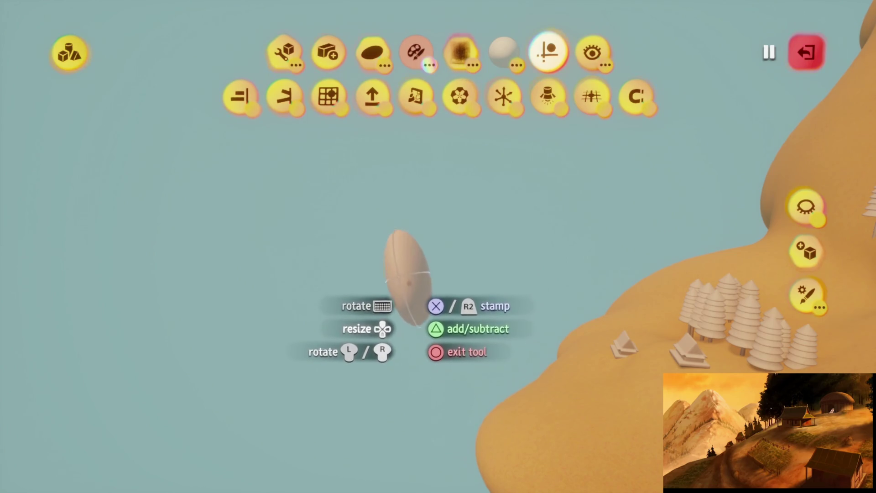
Stamp the sphere beside the hill and drag a lumpy pale clay column upward, orbiting to check it
{"action": "left_click", "coordinate": [433, 263]}
{"action": "key", "text": "Escape"}
{"action": "mouse_move", "coordinate": [407, 268]}
{"action": "left_mouse_down"}
{"action": "mouse_move", "coordinate": [397, 264]}
{"action": "mouse_move", "coordinate": [414, 262]}
{"action": "left_mouse_up"}
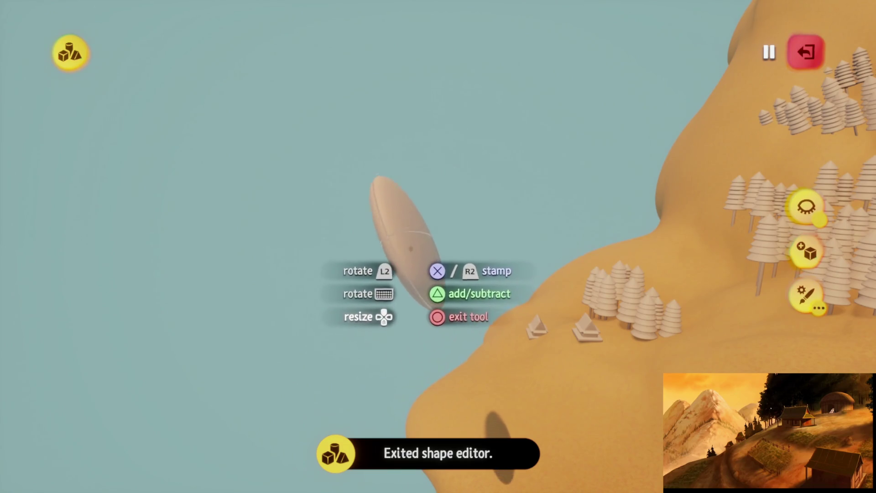
{"action": "key", "text": "Escape"}
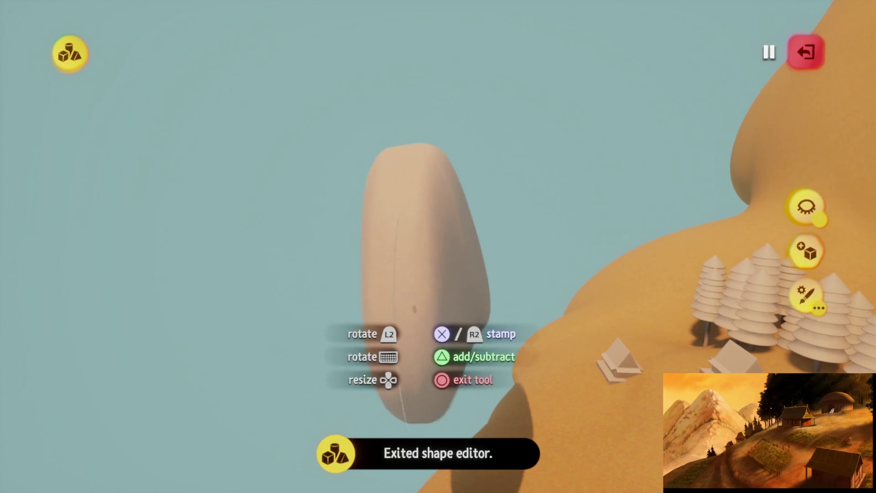
{"action": "left_click_drag", "start_coordinate": [421, 283], "coordinate": [431, 253]}
{"action": "mouse_move", "coordinate": [427, 338]}
{"action": "left_mouse_down"}
{"action": "mouse_move", "coordinate": [405, 415]}
{"action": "mouse_move", "coordinate": [402, 337]}
{"action": "left_mouse_up"}
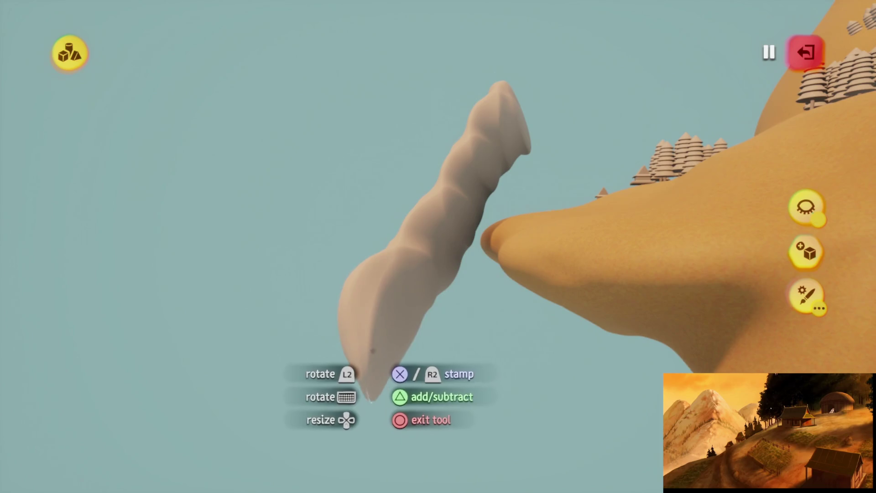
{"action": "mouse_move", "coordinate": [364, 365]}
{"action": "left_mouse_down"}
{"action": "mouse_move", "coordinate": [394, 312]}
{"action": "mouse_move", "coordinate": [391, 280]}
{"action": "mouse_move", "coordinate": [411, 334]}
{"action": "mouse_move", "coordinate": [381, 245]}
{"action": "mouse_move", "coordinate": [389, 237]}
{"action": "mouse_move", "coordinate": [398, 241]}
{"action": "mouse_move", "coordinate": [395, 292]}
{"action": "mouse_move", "coordinate": [395, 246]}
{"action": "mouse_move", "coordinate": [410, 283]}
{"action": "mouse_move", "coordinate": [406, 334]}
{"action": "mouse_move", "coordinate": [389, 353]}
{"action": "mouse_move", "coordinate": [401, 342]}
{"action": "mouse_move", "coordinate": [404, 282]}
{"action": "mouse_move", "coordinate": [433, 337]}
{"action": "left_mouse_up"}
{"action": "mouse_move", "coordinate": [431, 401]}
{"action": "left_mouse_down"}
{"action": "mouse_move", "coordinate": [437, 417]}
{"action": "mouse_move", "coordinate": [437, 242]}
{"action": "mouse_move", "coordinate": [446, 303]}
{"action": "mouse_move", "coordinate": [413, 297]}
{"action": "mouse_move", "coordinate": [420, 275]}
{"action": "mouse_move", "coordinate": [462, 294]}
{"action": "mouse_move", "coordinate": [443, 271]}
{"action": "mouse_move", "coordinate": [424, 269]}
{"action": "mouse_move", "coordinate": [424, 255]}
{"action": "mouse_move", "coordinate": [462, 167]}
{"action": "left_mouse_up"}
{"action": "mouse_move", "coordinate": [459, 217]}
{"action": "left_mouse_down"}
{"action": "mouse_move", "coordinate": [428, 269]}
{"action": "mouse_move", "coordinate": [407, 268]}
{"action": "left_mouse_up"}
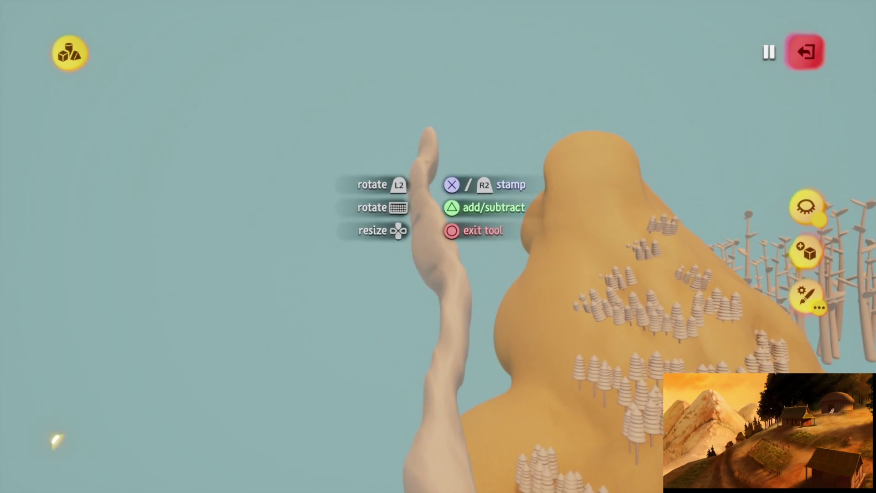
{"action": "left_click_drag", "start_coordinate": [407, 268], "coordinate": [402, 269]}
Extend the pale column into a tall spire and pile rounded clay blobs into a bulky base
{"action": "mouse_move", "coordinate": [404, 156]}
{"action": "left_mouse_down"}
{"action": "mouse_move", "coordinate": [405, 123]}
{"action": "mouse_move", "coordinate": [402, 234]}
{"action": "mouse_move", "coordinate": [301, 253]}
{"action": "left_mouse_up"}
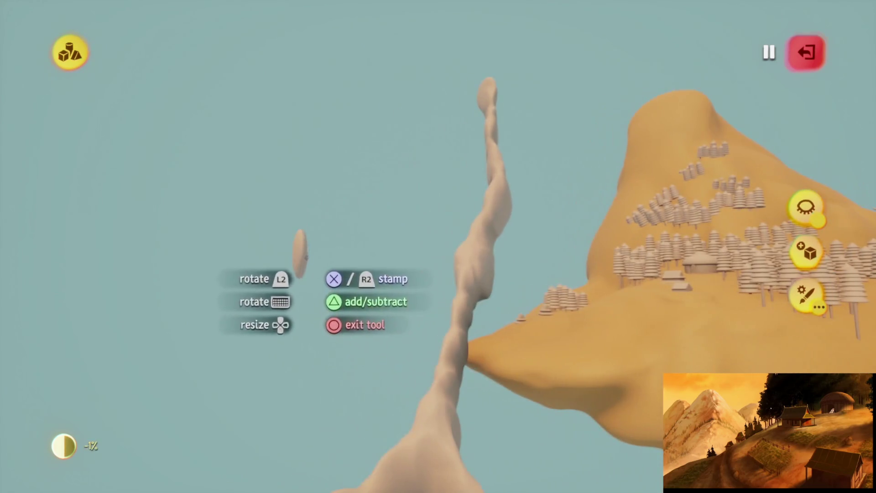
{"action": "mouse_move", "coordinate": [424, 299]}
{"action": "left_mouse_down"}
{"action": "mouse_move", "coordinate": [446, 244]}
{"action": "mouse_move", "coordinate": [451, 280]}
{"action": "mouse_move", "coordinate": [462, 280]}
{"action": "mouse_move", "coordinate": [466, 328]}
{"action": "mouse_move", "coordinate": [447, 315]}
{"action": "left_mouse_up"}
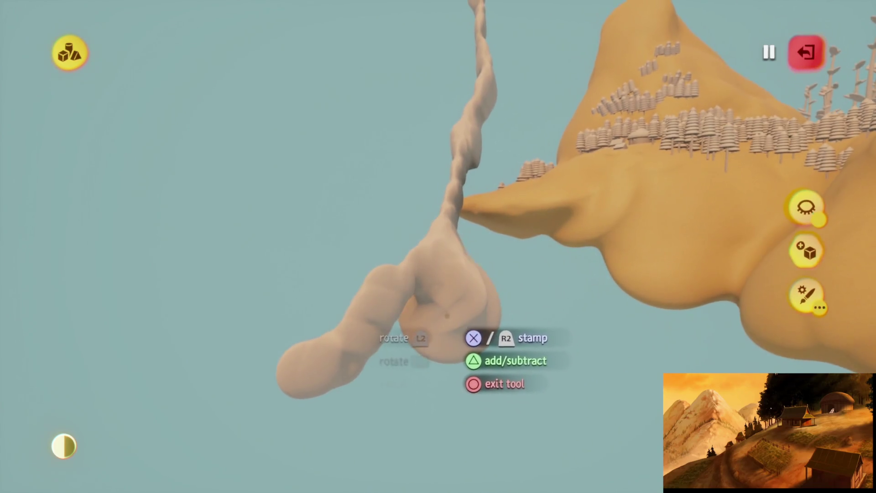
{"action": "mouse_move", "coordinate": [415, 372]}
{"action": "left_mouse_down"}
{"action": "mouse_move", "coordinate": [428, 373]}
{"action": "mouse_move", "coordinate": [461, 311]}
{"action": "mouse_move", "coordinate": [419, 344]}
{"action": "mouse_move", "coordinate": [418, 333]}
{"action": "mouse_move", "coordinate": [459, 359]}
{"action": "mouse_move", "coordinate": [486, 346]}
{"action": "mouse_move", "coordinate": [467, 263]}
{"action": "mouse_move", "coordinate": [457, 267]}
{"action": "mouse_move", "coordinate": [470, 191]}
{"action": "mouse_move", "coordinate": [466, 219]}
{"action": "mouse_move", "coordinate": [440, 233]}
{"action": "mouse_move", "coordinate": [435, 147]}
{"action": "mouse_move", "coordinate": [415, 174]}
{"action": "mouse_move", "coordinate": [427, 187]}
{"action": "mouse_move", "coordinate": [435, 146]}
{"action": "mouse_move", "coordinate": [428, 187]}
{"action": "mouse_move", "coordinate": [439, 223]}
{"action": "mouse_move", "coordinate": [415, 222]}
{"action": "mouse_move", "coordinate": [401, 163]}
{"action": "mouse_move", "coordinate": [405, 237]}
{"action": "mouse_move", "coordinate": [421, 281]}
{"action": "mouse_move", "coordinate": [428, 255]}
{"action": "mouse_move", "coordinate": [403, 221]}
{"action": "mouse_move", "coordinate": [406, 267]}
{"action": "mouse_move", "coordinate": [405, 228]}
{"action": "mouse_move", "coordinate": [398, 276]}
{"action": "left_mouse_up"}
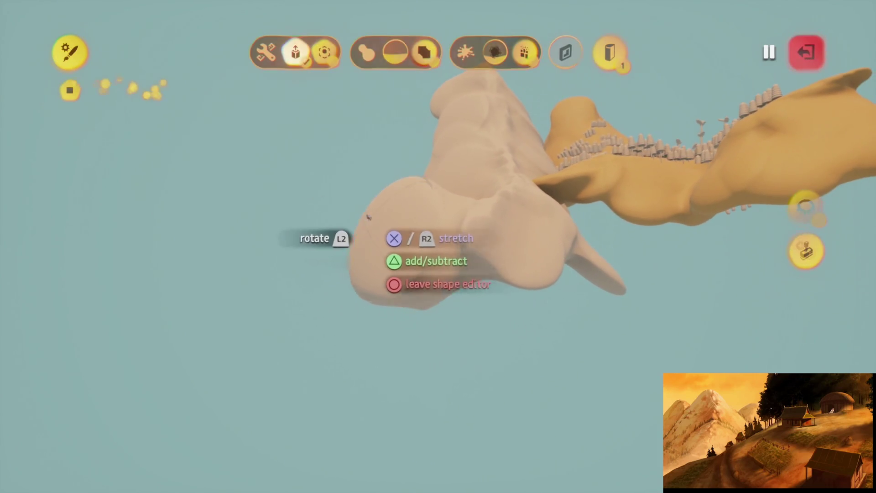
Put away the shape editor and stamp tool, orbit to inspect the ridged pale peak, and exit sculpt mode
{"action": "key", "text": "Escape"}
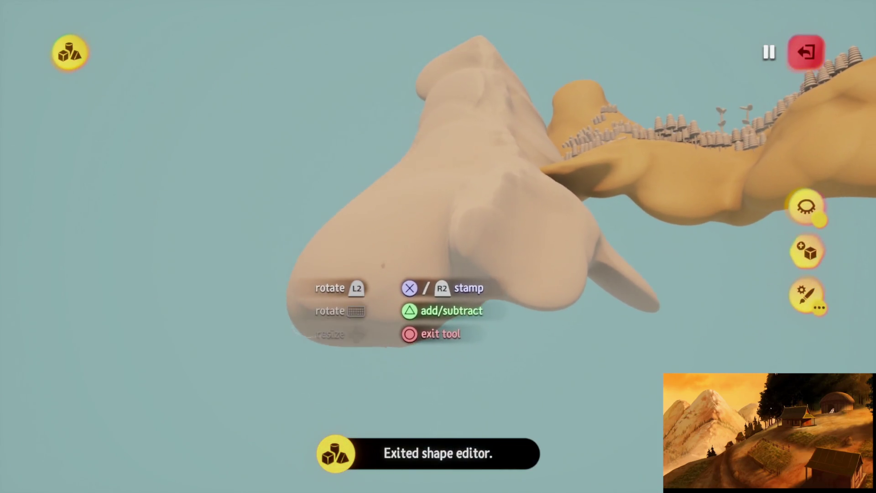
{"action": "scroll", "coordinate": [383, 265], "scroll_direction": "up", "scroll_amount": 5}
{"action": "left_click_drag", "start_coordinate": [398, 206], "coordinate": [412, 169]}
{"action": "key", "text": "e"}
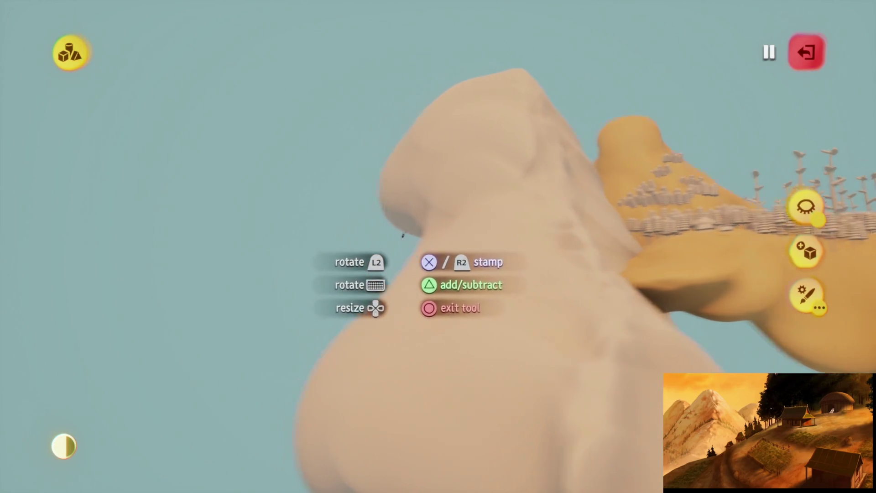
{"action": "key", "text": "Escape"}
{"action": "mouse_move", "coordinate": [372, 306]}
{"action": "left_mouse_down"}
{"action": "mouse_move", "coordinate": [405, 272]}
{"action": "mouse_move", "coordinate": [397, 265]}
{"action": "mouse_move", "coordinate": [356, 280]}
{"action": "mouse_move", "coordinate": [384, 255]}
{"action": "mouse_move", "coordinate": [408, 265]}
{"action": "mouse_move", "coordinate": [422, 286]}
{"action": "left_mouse_up"}
{"action": "mouse_move", "coordinate": [383, 372]}
{"action": "left_mouse_down"}
{"action": "mouse_move", "coordinate": [398, 397]}
{"action": "mouse_move", "coordinate": [453, 319]}
{"action": "mouse_move", "coordinate": [458, 332]}
{"action": "mouse_move", "coordinate": [472, 250]}
{"action": "mouse_move", "coordinate": [487, 330]}
{"action": "mouse_move", "coordinate": [468, 255]}
{"action": "mouse_move", "coordinate": [447, 261]}
{"action": "mouse_move", "coordinate": [437, 219]}
{"action": "mouse_move", "coordinate": [417, 261]}
{"action": "mouse_move", "coordinate": [396, 273]}
{"action": "mouse_move", "coordinate": [405, 332]}
{"action": "mouse_move", "coordinate": [397, 261]}
{"action": "mouse_move", "coordinate": [417, 281]}
{"action": "mouse_move", "coordinate": [401, 231]}
{"action": "mouse_move", "coordinate": [253, 260]}
{"action": "left_mouse_up"}
{"action": "key", "text": "Escape"}
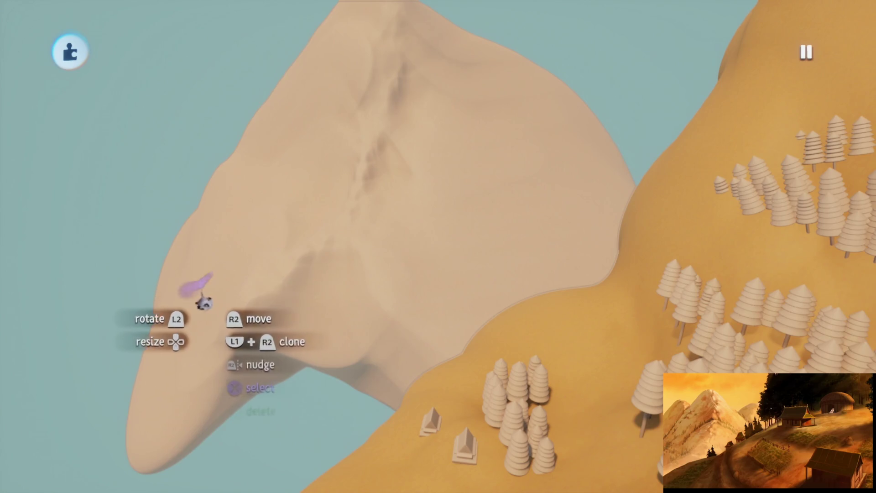
Briefly enter and leave sculpt mode, then grab the pale mountain and scale it to 121%
{"action": "left_click", "coordinate": [394, 245]}
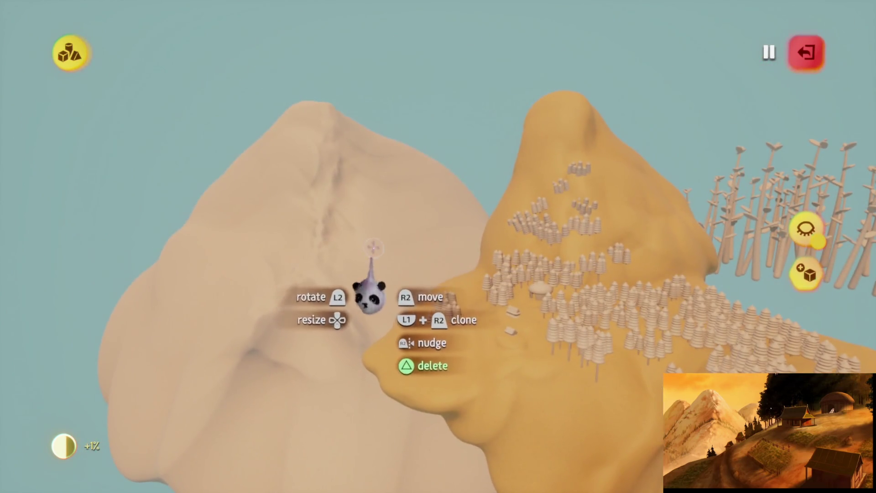
{"action": "key", "text": "Escape"}
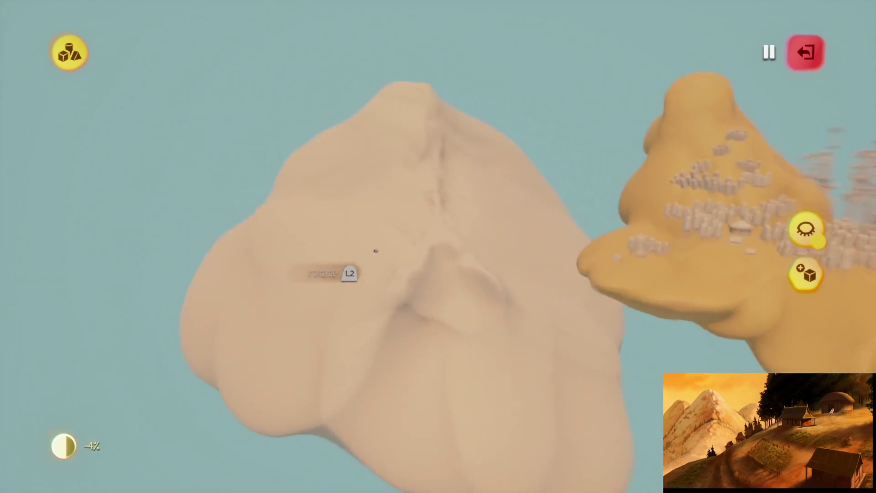
{"action": "key", "text": "Escape"}
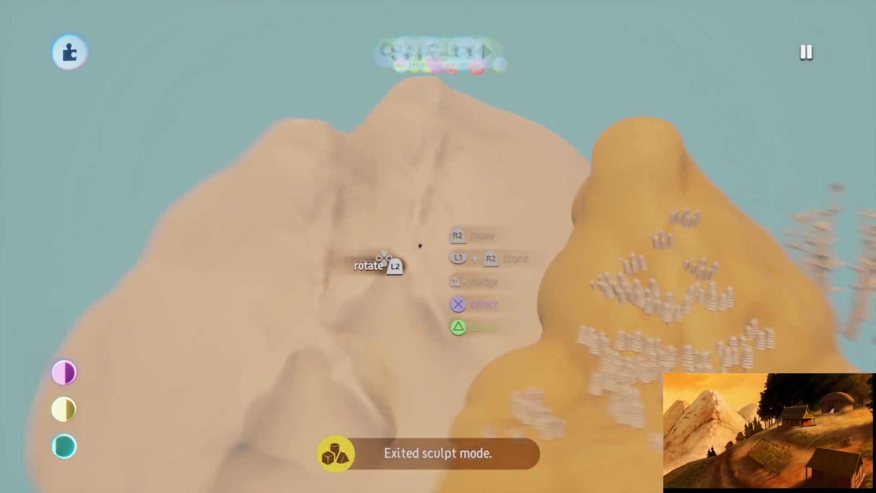
{"action": "mouse_move", "coordinate": [416, 287]}
{"action": "left_mouse_down"}
{"action": "mouse_move", "coordinate": [401, 269]}
{"action": "mouse_move", "coordinate": [400, 295]}
{"action": "left_mouse_up"}
{"action": "mouse_move", "coordinate": [470, 302]}
{"action": "left_mouse_down"}
{"action": "mouse_move", "coordinate": [459, 286]}
{"action": "mouse_move", "coordinate": [456, 331]}
{"action": "mouse_move", "coordinate": [420, 232]}
{"action": "mouse_move", "coordinate": [296, 247]}
{"action": "mouse_move", "coordinate": [358, 272]}
{"action": "mouse_move", "coordinate": [374, 213]}
{"action": "mouse_move", "coordinate": [345, 188]}
{"action": "mouse_move", "coordinate": [416, 222]}
{"action": "mouse_move", "coordinate": [320, 199]}
{"action": "left_mouse_up"}
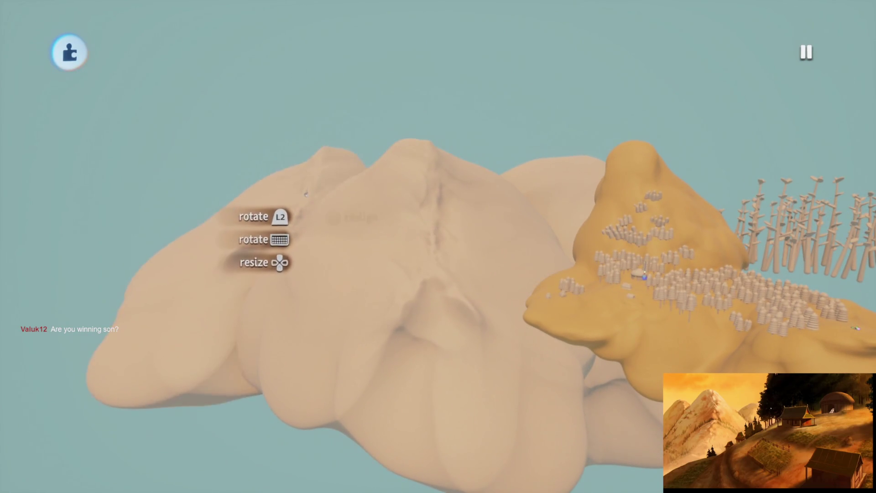
Nudge the enlarged pale mountain into place and orbit to check it against the village and huts
{"action": "left_click_drag", "start_coordinate": [326, 218], "coordinate": [323, 221]}
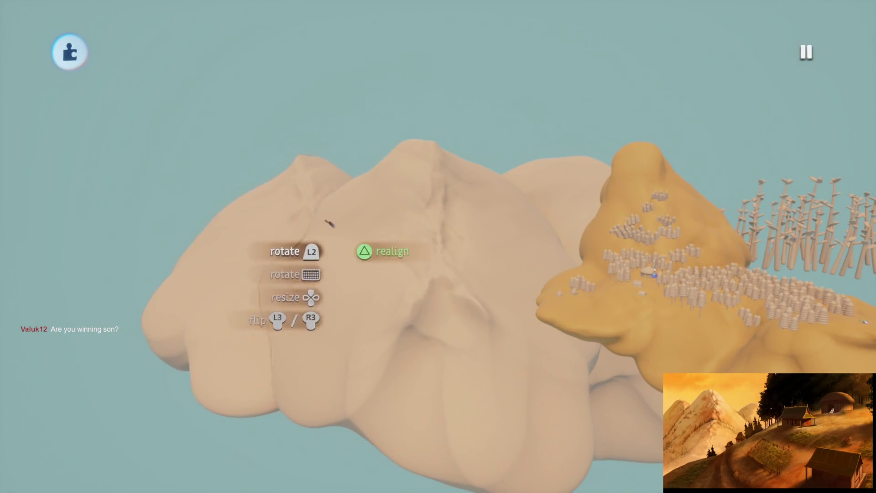
{"action": "mouse_move", "coordinate": [395, 236]}
{"action": "left_mouse_down"}
{"action": "mouse_move", "coordinate": [389, 244]}
{"action": "mouse_move", "coordinate": [502, 231]}
{"action": "mouse_move", "coordinate": [509, 238]}
{"action": "mouse_move", "coordinate": [474, 228]}
{"action": "mouse_move", "coordinate": [388, 170]}
{"action": "mouse_move", "coordinate": [465, 269]}
{"action": "mouse_move", "coordinate": [426, 215]}
{"action": "mouse_move", "coordinate": [376, 196]}
{"action": "mouse_move", "coordinate": [266, 184]}
{"action": "mouse_move", "coordinate": [328, 253]}
{"action": "mouse_move", "coordinate": [561, 290]}
{"action": "mouse_move", "coordinate": [628, 274]}
{"action": "mouse_move", "coordinate": [470, 372]}
{"action": "mouse_move", "coordinate": [358, 248]}
{"action": "mouse_move", "coordinate": [452, 237]}
{"action": "mouse_move", "coordinate": [408, 254]}
{"action": "mouse_move", "coordinate": [571, 234]}
{"action": "left_mouse_up"}
{"action": "mouse_move", "coordinate": [512, 195]}
{"action": "left_mouse_down"}
{"action": "mouse_move", "coordinate": [528, 239]}
{"action": "mouse_move", "coordinate": [495, 188]}
{"action": "mouse_move", "coordinate": [485, 197]}
{"action": "mouse_move", "coordinate": [552, 230]}
{"action": "mouse_move", "coordinate": [349, 303]}
{"action": "left_mouse_up"}
{"action": "mouse_move", "coordinate": [487, 231]}
{"action": "left_mouse_down"}
{"action": "mouse_move", "coordinate": [449, 307]}
{"action": "mouse_move", "coordinate": [464, 356]}
{"action": "mouse_move", "coordinate": [434, 201]}
{"action": "mouse_move", "coordinate": [435, 232]}
{"action": "mouse_move", "coordinate": [401, 211]}
{"action": "mouse_move", "coordinate": [430, 274]}
{"action": "mouse_move", "coordinate": [469, 221]}
{"action": "mouse_move", "coordinate": [471, 255]}
{"action": "mouse_move", "coordinate": [459, 204]}
{"action": "mouse_move", "coordinate": [456, 220]}
{"action": "mouse_move", "coordinate": [422, 245]}
{"action": "mouse_move", "coordinate": [434, 223]}
{"action": "mouse_move", "coordinate": [446, 236]}
{"action": "mouse_move", "coordinate": [550, 151]}
{"action": "mouse_move", "coordinate": [459, 309]}
{"action": "mouse_move", "coordinate": [438, 245]}
{"action": "mouse_move", "coordinate": [444, 274]}
{"action": "mouse_move", "coordinate": [529, 197]}
{"action": "mouse_move", "coordinate": [561, 342]}
{"action": "mouse_move", "coordinate": [557, 274]}
{"action": "mouse_move", "coordinate": [439, 295]}
{"action": "mouse_move", "coordinate": [443, 262]}
{"action": "mouse_move", "coordinate": [438, 347]}
{"action": "mouse_move", "coordinate": [417, 397]}
{"action": "mouse_move", "coordinate": [418, 292]}
{"action": "mouse_move", "coordinate": [441, 303]}
{"action": "left_mouse_up"}
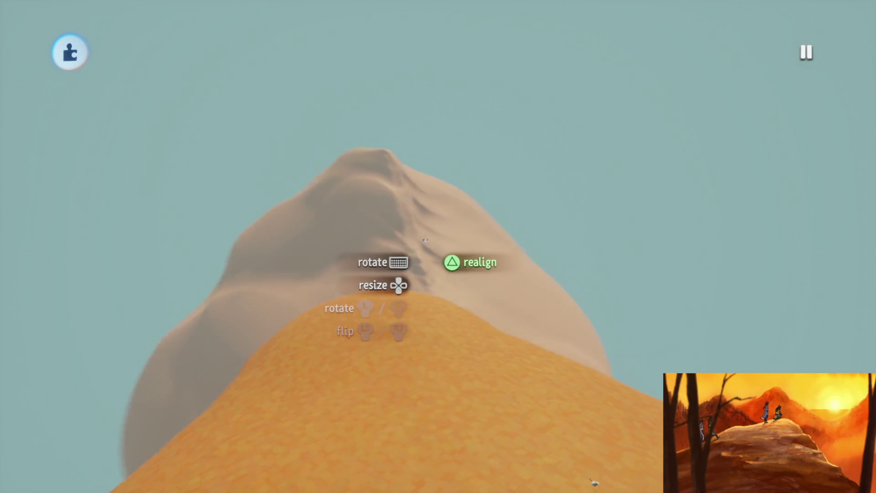
Rotate the grabbed mountain sculpt and enlarge it to 121%
{"action": "left_click_drag", "start_coordinate": [421, 225], "coordinate": [377, 181]}
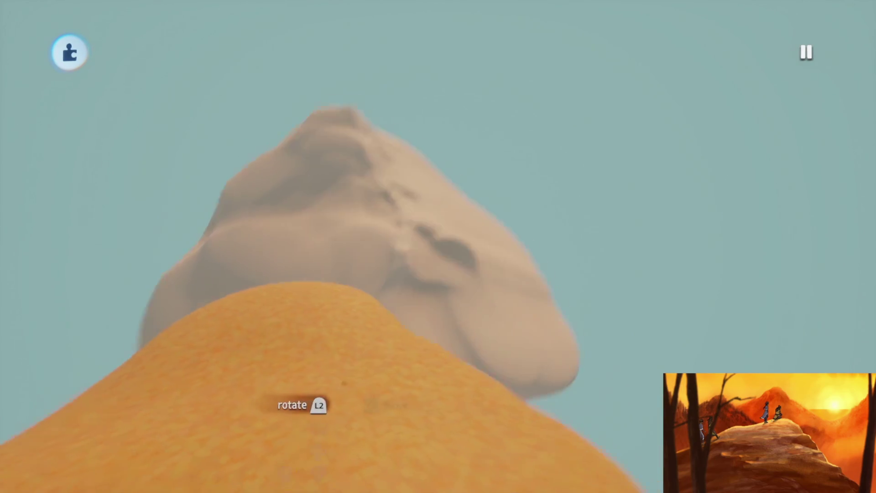
{"action": "left_click_drag", "start_coordinate": [343, 385], "coordinate": [427, 351]}
{"action": "mouse_move", "coordinate": [445, 257]}
{"action": "left_mouse_down"}
{"action": "mouse_move", "coordinate": [420, 223]}
{"action": "mouse_move", "coordinate": [422, 196]}
{"action": "mouse_move", "coordinate": [433, 202]}
{"action": "left_mouse_up"}
{"action": "mouse_move", "coordinate": [444, 247]}
{"action": "left_mouse_down"}
{"action": "mouse_move", "coordinate": [495, 257]}
{"action": "mouse_move", "coordinate": [564, 249]}
{"action": "left_mouse_up"}
{"action": "left_click_drag", "start_coordinate": [564, 218], "coordinate": [542, 232]}
Lower the held mountain behind the tree-covered hill and shrink it
{"action": "key", "text": "Escape"}
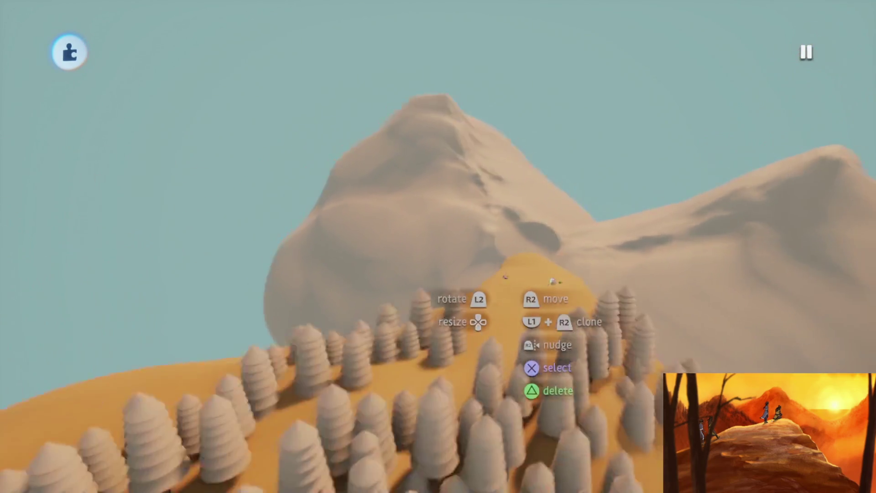
{"action": "mouse_move", "coordinate": [552, 280]}
{"action": "left_mouse_down"}
{"action": "mouse_move", "coordinate": [453, 288]}
{"action": "mouse_move", "coordinate": [532, 228]}
{"action": "mouse_move", "coordinate": [542, 256]}
{"action": "mouse_move", "coordinate": [601, 250]}
{"action": "mouse_move", "coordinate": [605, 269]}
{"action": "mouse_move", "coordinate": [586, 290]}
{"action": "mouse_move", "coordinate": [553, 229]}
{"action": "mouse_move", "coordinate": [514, 227]}
{"action": "mouse_move", "coordinate": [525, 243]}
{"action": "left_mouse_up"}
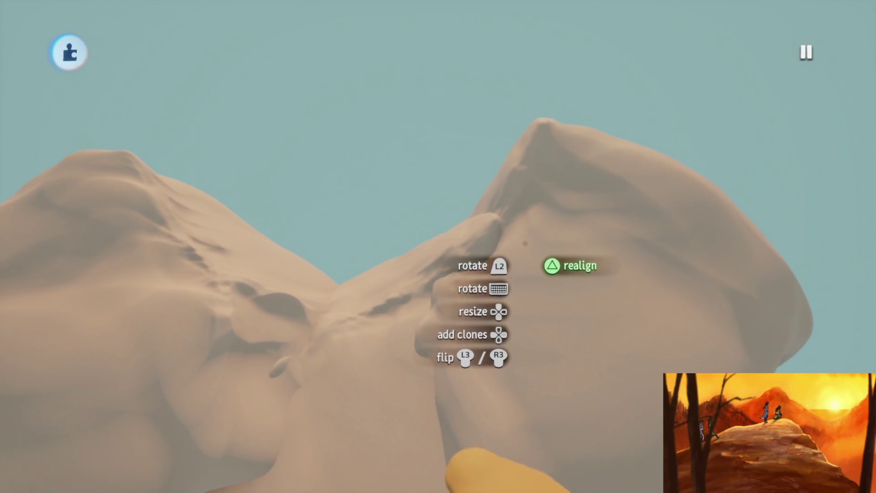
{"action": "mouse_move", "coordinate": [557, 218]}
{"action": "left_mouse_down"}
{"action": "mouse_move", "coordinate": [545, 290]}
{"action": "mouse_move", "coordinate": [556, 237]}
{"action": "mouse_move", "coordinate": [557, 253]}
{"action": "left_mouse_up"}
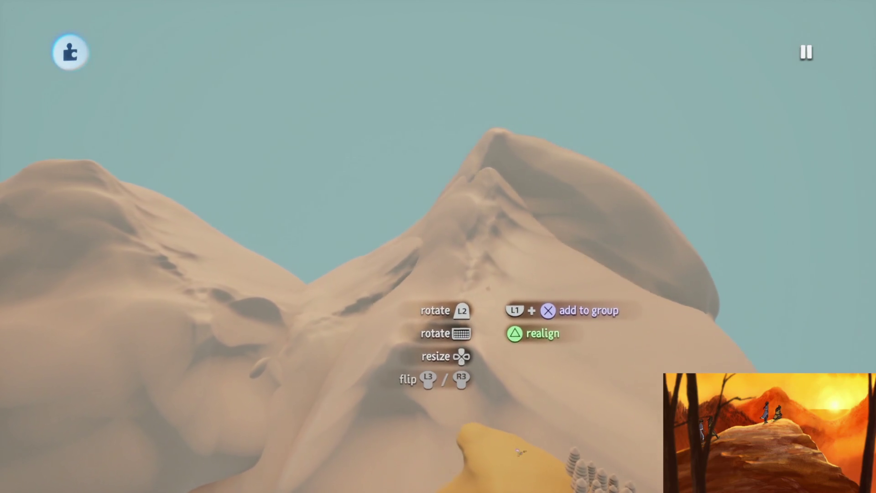
{"action": "mouse_move", "coordinate": [460, 312]}
{"action": "left_mouse_down"}
{"action": "mouse_move", "coordinate": [332, 319]}
{"action": "mouse_move", "coordinate": [329, 333]}
{"action": "mouse_move", "coordinate": [346, 365]}
{"action": "mouse_move", "coordinate": [449, 386]}
{"action": "mouse_move", "coordinate": [459, 316]}
{"action": "mouse_move", "coordinate": [410, 283]}
{"action": "mouse_move", "coordinate": [354, 273]}
{"action": "mouse_move", "coordinate": [315, 248]}
{"action": "mouse_move", "coordinate": [293, 264]}
{"action": "mouse_move", "coordinate": [225, 264]}
{"action": "mouse_move", "coordinate": [255, 246]}
{"action": "mouse_move", "coordinate": [127, 200]}
{"action": "mouse_move", "coordinate": [178, 226]}
{"action": "left_mouse_up"}
{"action": "mouse_move", "coordinate": [538, 328]}
{"action": "left_mouse_down"}
{"action": "mouse_move", "coordinate": [525, 342]}
{"action": "mouse_move", "coordinate": [552, 407]}
{"action": "mouse_move", "coordinate": [416, 333]}
{"action": "mouse_move", "coordinate": [450, 360]}
{"action": "mouse_move", "coordinate": [442, 405]}
{"action": "mouse_move", "coordinate": [469, 415]}
{"action": "mouse_move", "coordinate": [446, 262]}
{"action": "mouse_move", "coordinate": [458, 217]}
{"action": "mouse_move", "coordinate": [504, 231]}
{"action": "mouse_move", "coordinate": [446, 289]}
{"action": "mouse_move", "coordinate": [469, 273]}
{"action": "mouse_move", "coordinate": [442, 279]}
{"action": "left_mouse_up"}
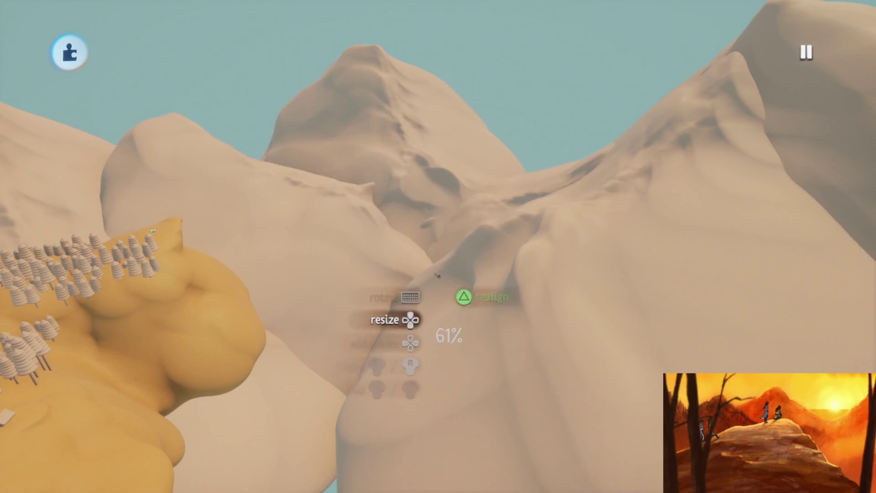
Make a live clone of the pale mountain and place it in the valley
{"action": "left_click", "coordinate": [441, 279]}
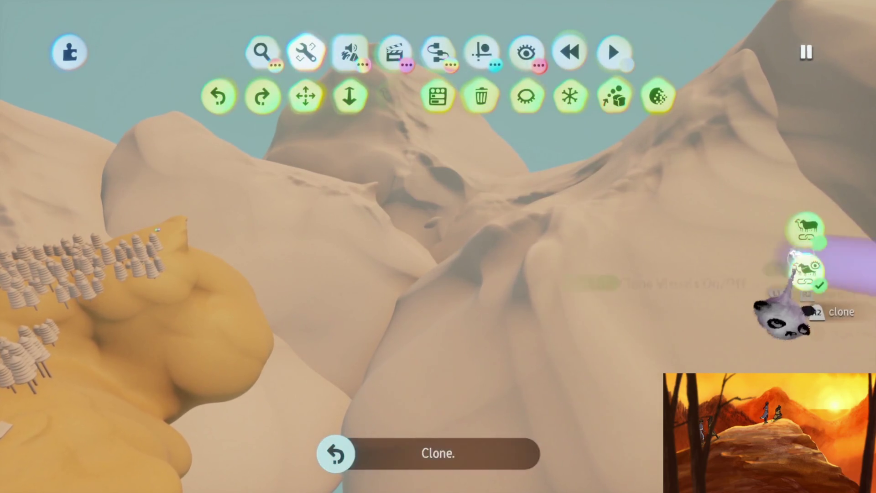
{"action": "left_click", "coordinate": [805, 271]}
{"action": "mouse_move", "coordinate": [387, 197]}
{"action": "left_mouse_down"}
{"action": "mouse_move", "coordinate": [402, 338]}
{"action": "mouse_move", "coordinate": [378, 279]}
{"action": "mouse_move", "coordinate": [392, 278]}
{"action": "mouse_move", "coordinate": [350, 283]}
{"action": "left_mouse_up"}
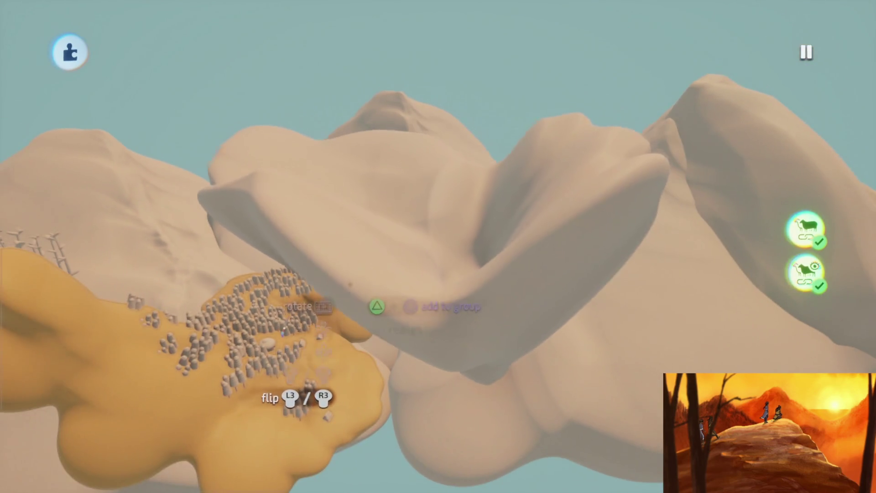
{"action": "left_click", "coordinate": [350, 283]}
Open the placed clone for sculpting and orbit around it
{"action": "double_click", "coordinate": [393, 241]}
{"action": "mouse_move", "coordinate": [397, 203]}
{"action": "left_mouse_down"}
{"action": "mouse_move", "coordinate": [407, 198]}
{"action": "mouse_move", "coordinate": [385, 257]}
{"action": "mouse_move", "coordinate": [464, 306]}
{"action": "left_mouse_up"}
{"action": "mouse_move", "coordinate": [406, 259]}
{"action": "left_mouse_down"}
{"action": "mouse_move", "coordinate": [453, 193]}
{"action": "mouse_move", "coordinate": [424, 222]}
{"action": "mouse_move", "coordinate": [438, 232]}
{"action": "left_mouse_up"}
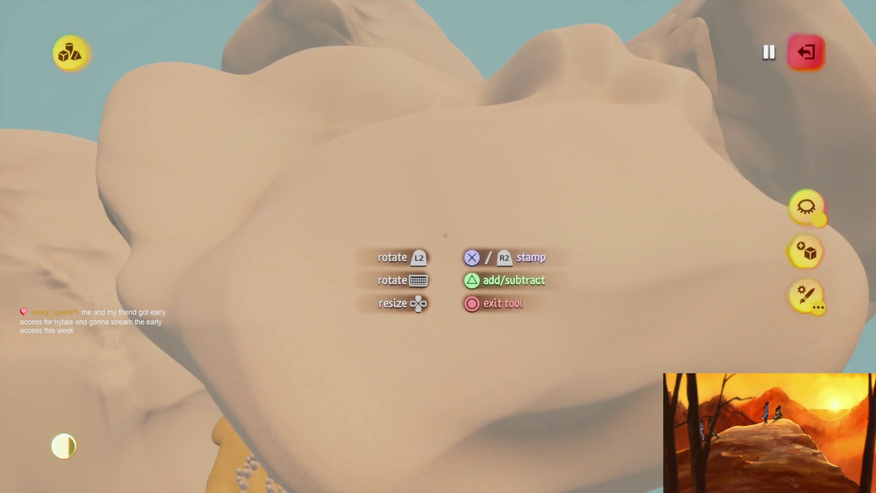
Pick a disc stamp for the cloned mountain, then leave the shape editor and sculpt mode
{"action": "mouse_move", "coordinate": [498, 270]}
{"action": "left_mouse_down"}
{"action": "mouse_move", "coordinate": [443, 207]}
{"action": "mouse_move", "coordinate": [439, 170]}
{"action": "mouse_move", "coordinate": [436, 193]}
{"action": "mouse_move", "coordinate": [396, 234]}
{"action": "mouse_move", "coordinate": [452, 212]}
{"action": "mouse_move", "coordinate": [470, 270]}
{"action": "mouse_move", "coordinate": [452, 275]}
{"action": "left_mouse_up"}
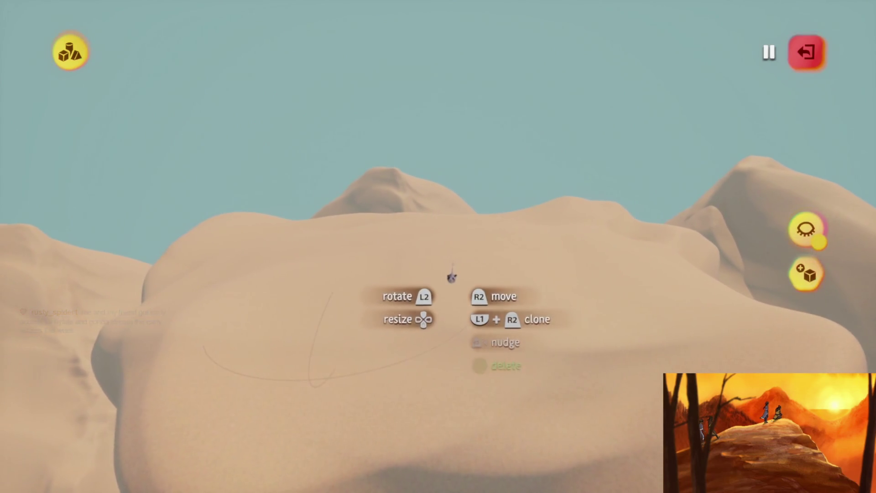
{"action": "left_click", "coordinate": [451, 278]}
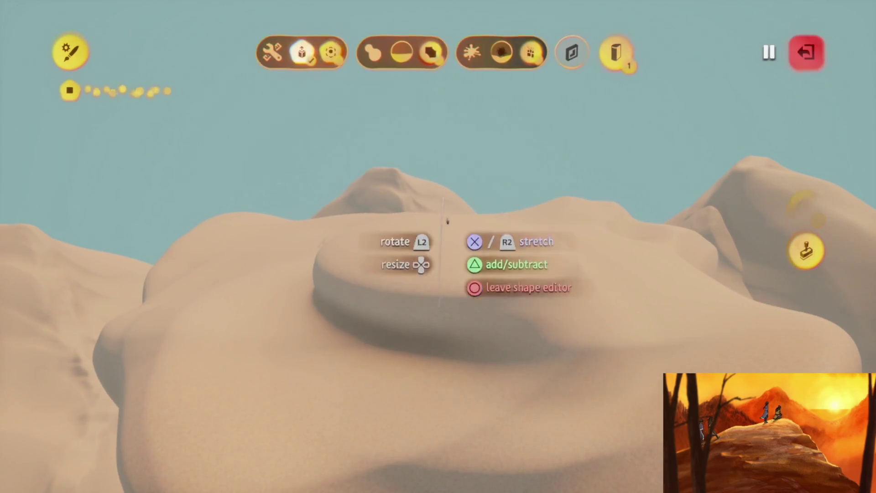
{"action": "key", "text": "Escape"}
{"action": "left_click", "coordinate": [439, 279]}
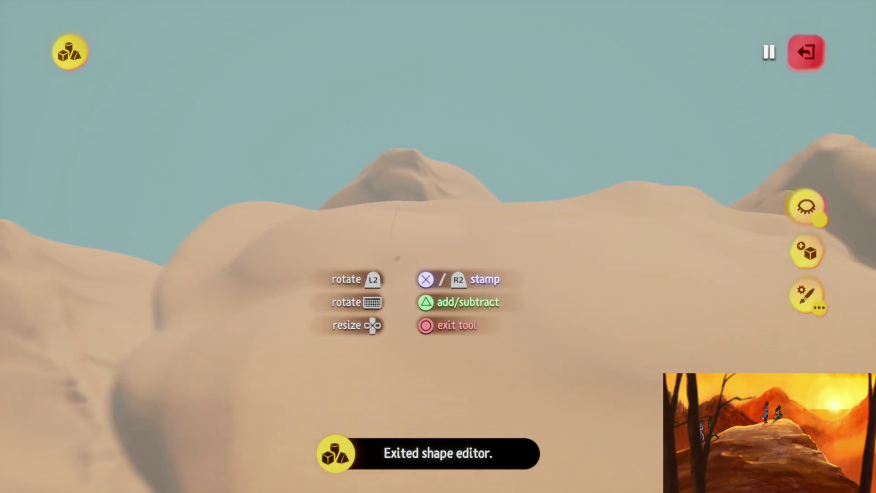
{"action": "key", "text": "Escape"}
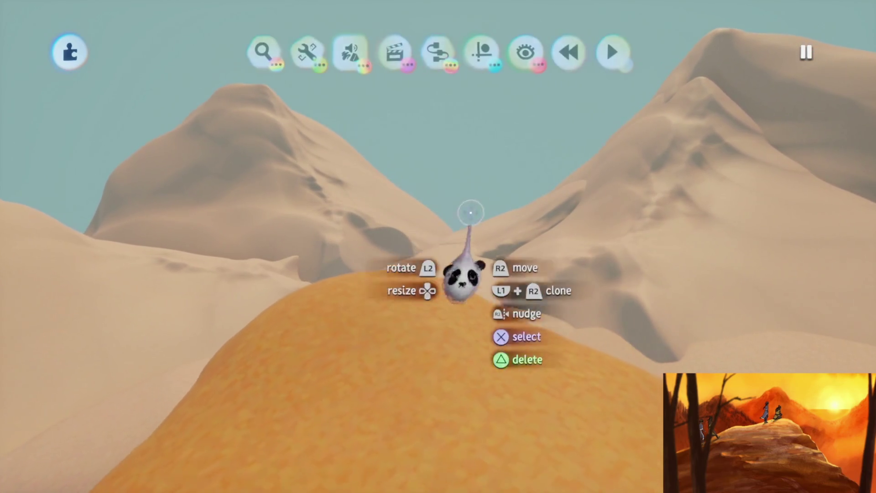
Stamp a Number Displayer gadget and lower one of its text box settings to 10%
{"action": "left_click", "coordinate": [481, 51]}
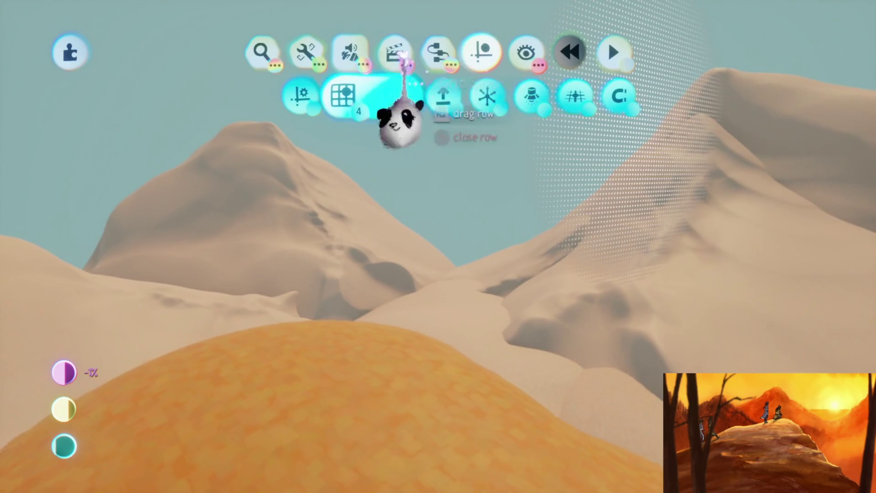
{"action": "left_click", "coordinate": [438, 51]}
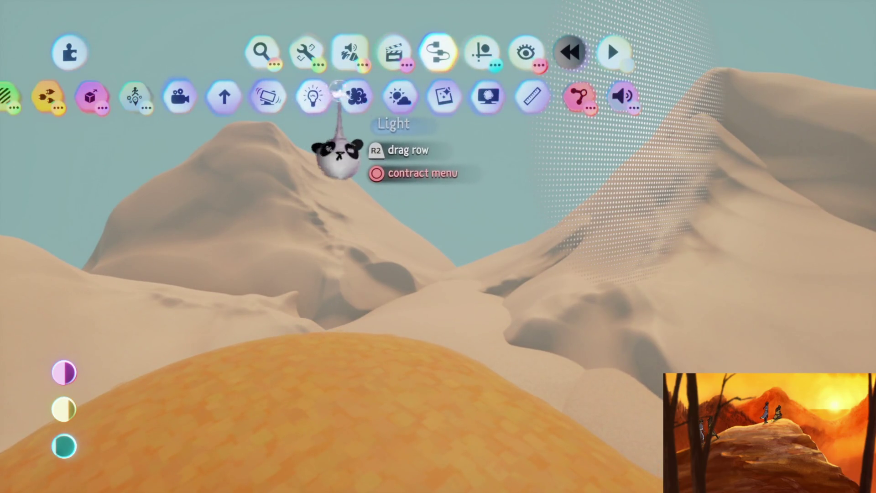
{"action": "left_click", "coordinate": [294, 100]}
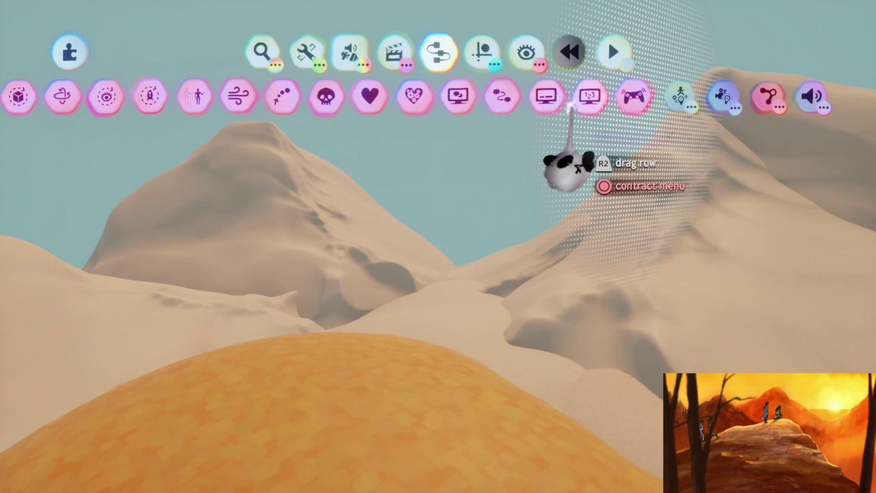
{"action": "left_click", "coordinate": [576, 104]}
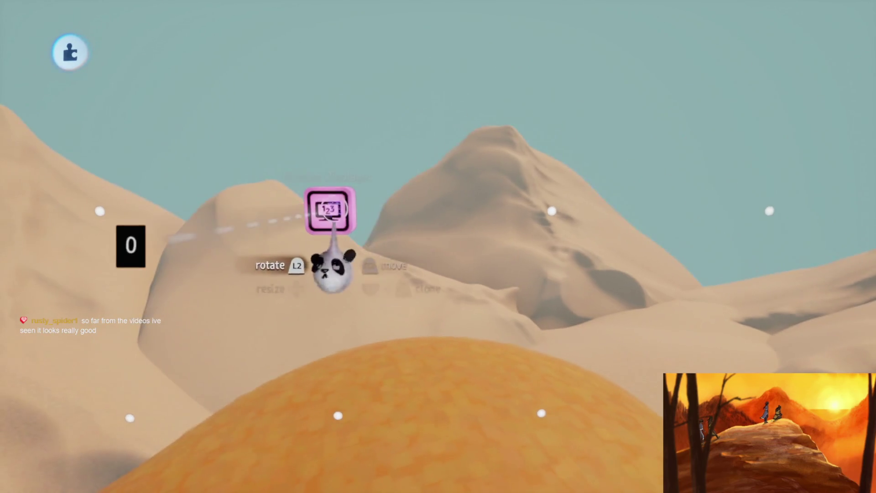
{"action": "left_click", "coordinate": [330, 211]}
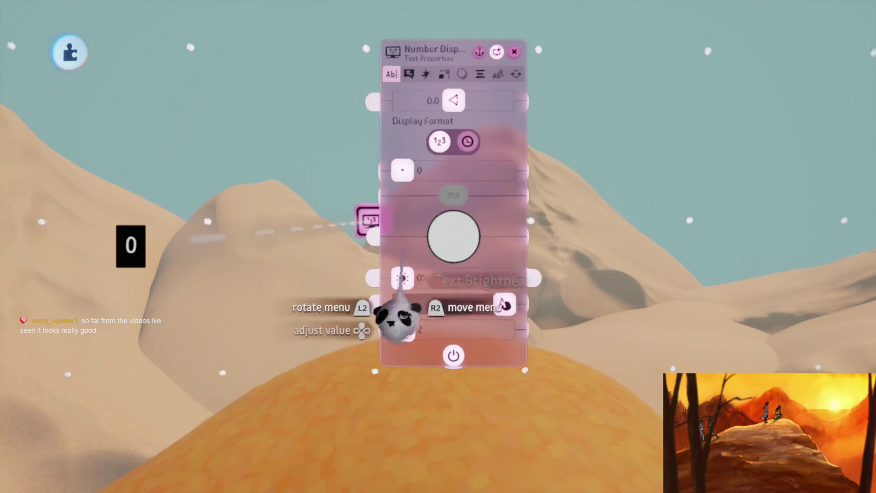
{"action": "left_click_drag", "start_coordinate": [504, 304], "coordinate": [500, 305]}
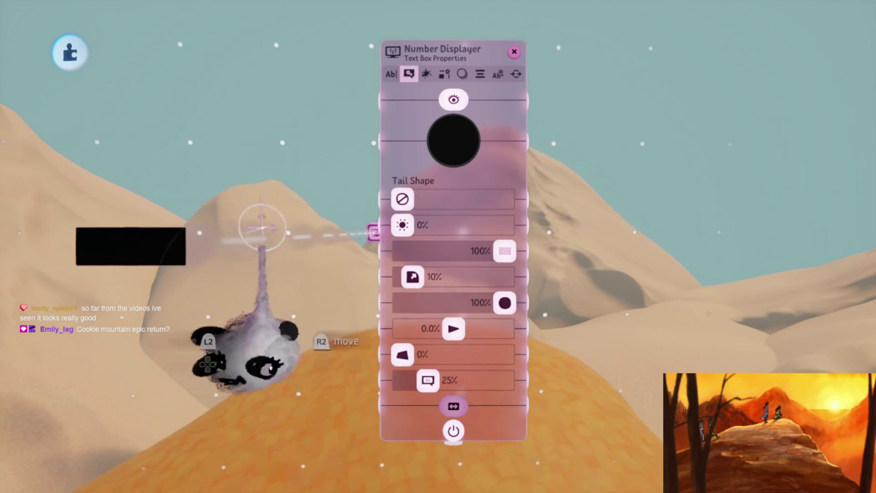
Move the display's black box down-left and rotate it to face the view
{"action": "left_click", "coordinate": [498, 74]}
{"action": "left_click_drag", "start_coordinate": [450, 192], "coordinate": [479, 214]}
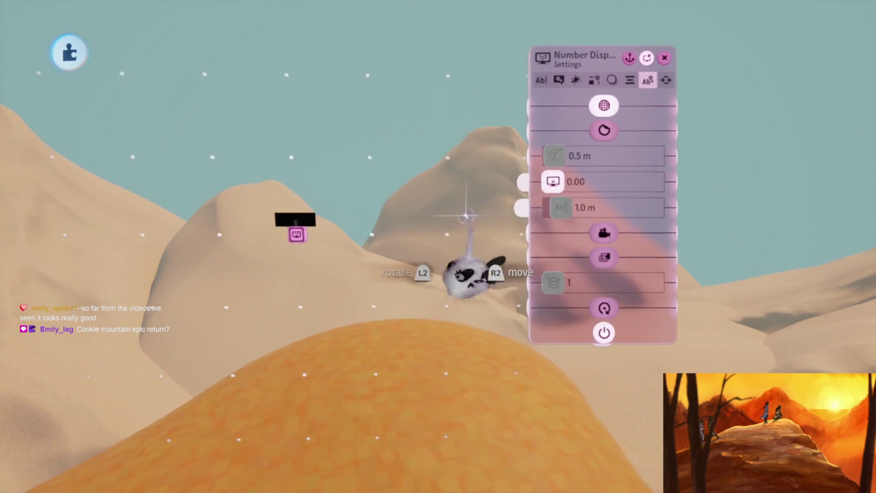
{"action": "mouse_move", "coordinate": [327, 200]}
{"action": "left_mouse_down"}
{"action": "mouse_move", "coordinate": [321, 275]}
{"action": "mouse_move", "coordinate": [365, 263]}
{"action": "left_mouse_up"}
{"action": "mouse_move", "coordinate": [380, 346]}
{"action": "left_mouse_down"}
{"action": "mouse_move", "coordinate": [371, 313]}
{"action": "mouse_move", "coordinate": [598, 330]}
{"action": "mouse_move", "coordinate": [385, 254]}
{"action": "mouse_move", "coordinate": [276, 203]}
{"action": "mouse_move", "coordinate": [270, 147]}
{"action": "mouse_move", "coordinate": [342, 78]}
{"action": "mouse_move", "coordinate": [561, 114]}
{"action": "left_mouse_up"}
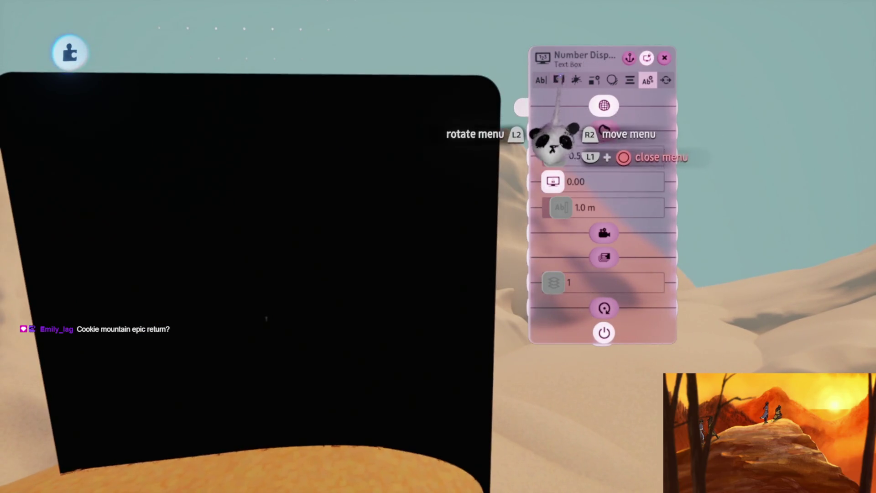
{"action": "left_click", "coordinate": [557, 80]}
{"action": "mouse_move", "coordinate": [543, 352]}
{"action": "left_mouse_down"}
{"action": "mouse_move", "coordinate": [391, 340]}
{"action": "mouse_move", "coordinate": [382, 299]}
{"action": "mouse_move", "coordinate": [429, 307]}
{"action": "mouse_move", "coordinate": [413, 265]}
{"action": "mouse_move", "coordinate": [384, 260]}
{"action": "mouse_move", "coordinate": [386, 212]}
{"action": "mouse_move", "coordinate": [368, 199]}
{"action": "mouse_move", "coordinate": [411, 250]}
{"action": "mouse_move", "coordinate": [414, 295]}
{"action": "mouse_move", "coordinate": [405, 255]}
{"action": "mouse_move", "coordinate": [416, 235]}
{"action": "mouse_move", "coordinate": [395, 123]}
{"action": "left_mouse_up"}
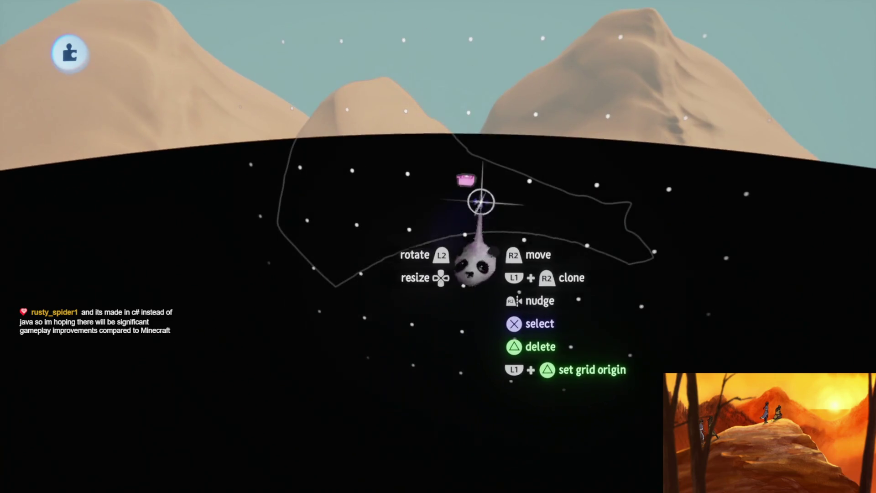
Lower the placement grid disc into the hillside
{"action": "left_click", "coordinate": [470, 185]}
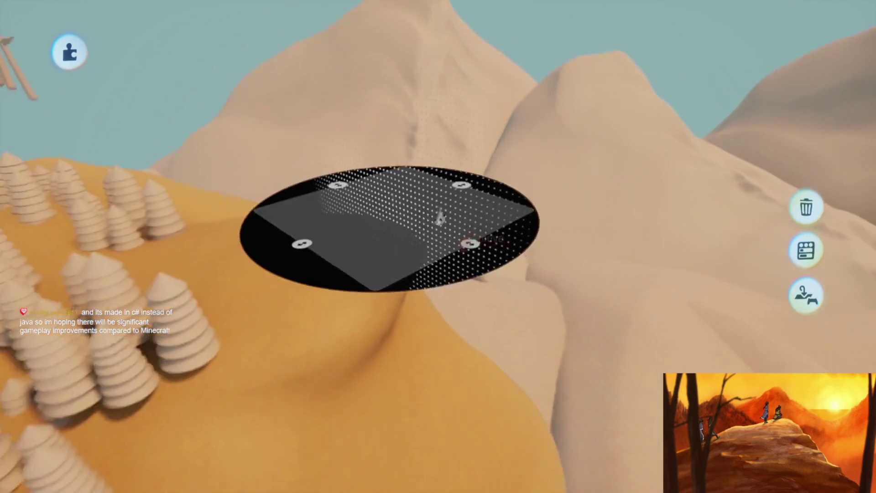
{"action": "scroll", "coordinate": [401, 240], "scroll_direction": "up", "scroll_amount": 5}
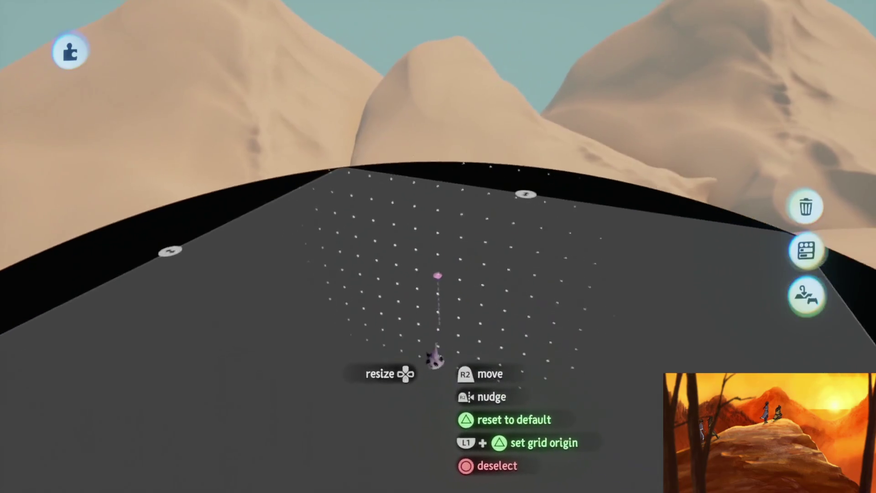
{"action": "scroll", "coordinate": [440, 345], "scroll_direction": "down", "scroll_amount": 5}
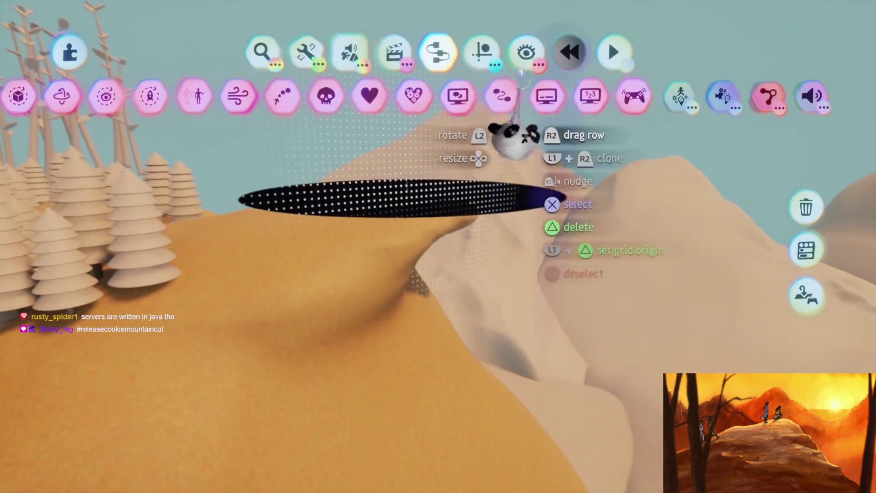
{"action": "left_click", "coordinate": [480, 46]}
{"action": "left_click_drag", "start_coordinate": [419, 222], "coordinate": [424, 287]}
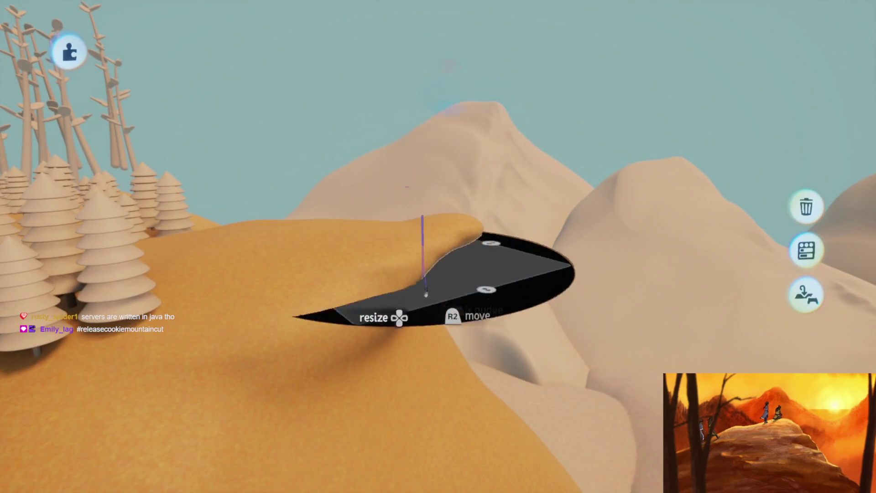
{"action": "mouse_move", "coordinate": [424, 436]}
{"action": "left_mouse_down"}
{"action": "mouse_move", "coordinate": [413, 445]}
{"action": "mouse_move", "coordinate": [401, 304]}
{"action": "left_mouse_up"}
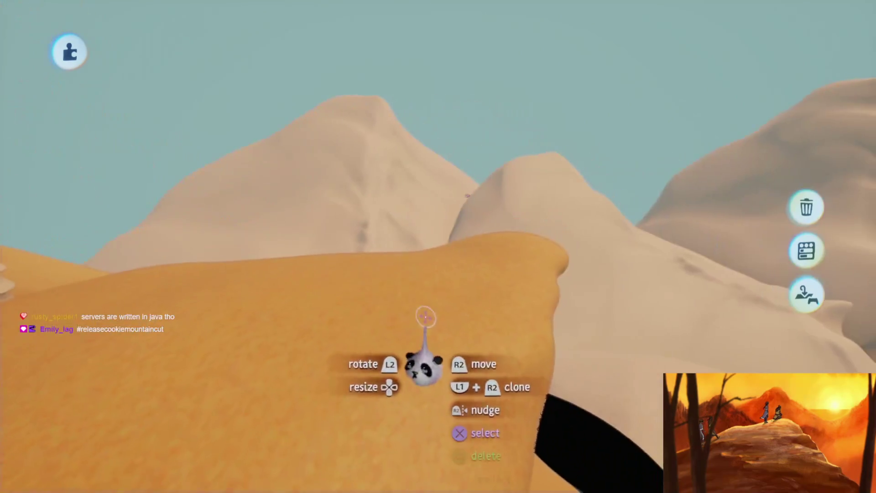
Raise the text position marker up the panel and open the display's text properties
{"action": "mouse_move", "coordinate": [463, 344]}
{"action": "left_mouse_down"}
{"action": "mouse_move", "coordinate": [428, 273]}
{"action": "mouse_move", "coordinate": [397, 281]}
{"action": "left_mouse_up"}
{"action": "left_click_drag", "start_coordinate": [422, 255], "coordinate": [436, 205]}
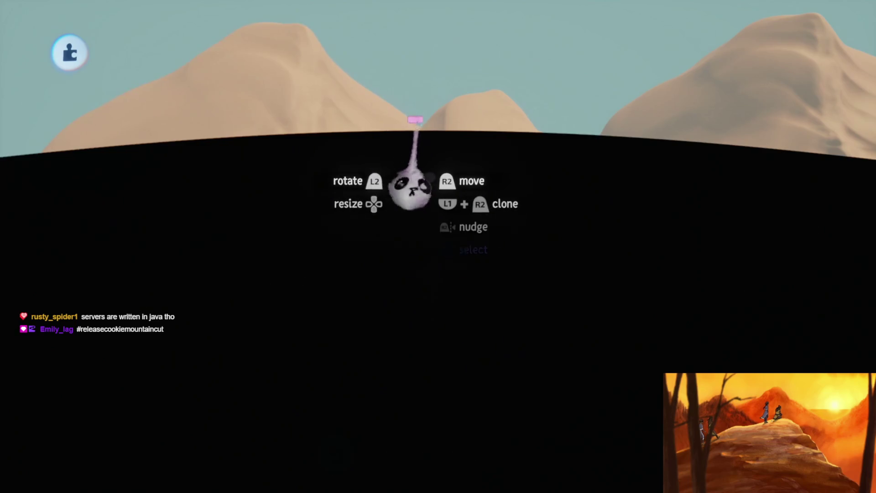
{"action": "left_click", "coordinate": [415, 185]}
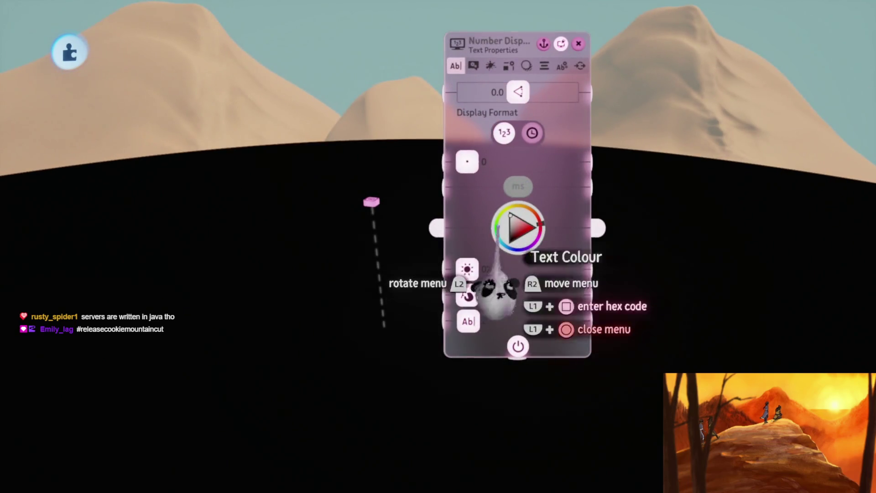
Set the text box colour to navy blue and close its settings
{"action": "mouse_move", "coordinate": [517, 134]}
{"action": "left_mouse_down"}
{"action": "mouse_move", "coordinate": [538, 121]}
{"action": "mouse_move", "coordinate": [504, 108]}
{"action": "mouse_move", "coordinate": [539, 121]}
{"action": "left_mouse_up"}
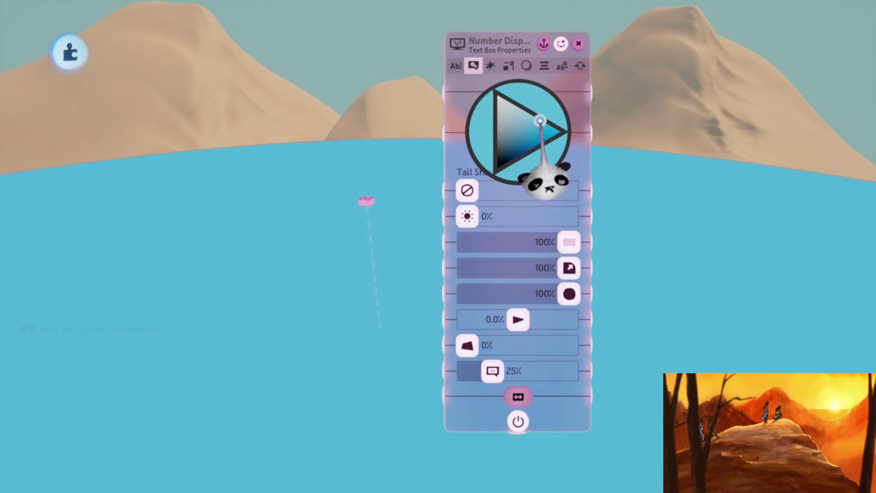
{"action": "mouse_move", "coordinate": [529, 208]}
{"action": "left_mouse_down"}
{"action": "mouse_move", "coordinate": [504, 245]}
{"action": "mouse_move", "coordinate": [489, 248]}
{"action": "mouse_move", "coordinate": [481, 237]}
{"action": "left_mouse_up"}
{"action": "key", "text": "Escape"}
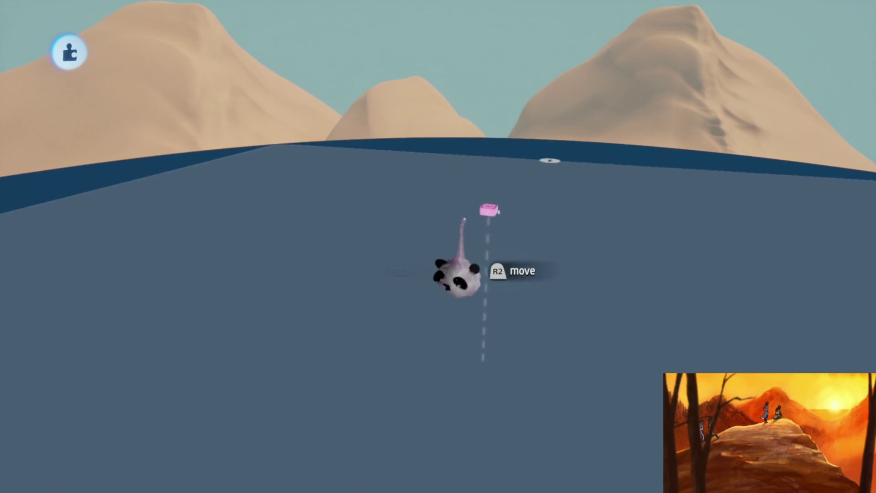
Move the pink number display up above the sandy hills and release it there
{"action": "mouse_move", "coordinate": [475, 235]}
{"action": "left_mouse_down"}
{"action": "mouse_move", "coordinate": [476, 214]}
{"action": "mouse_move", "coordinate": [469, 261]}
{"action": "mouse_move", "coordinate": [469, 217]}
{"action": "mouse_move", "coordinate": [467, 225]}
{"action": "left_mouse_up"}
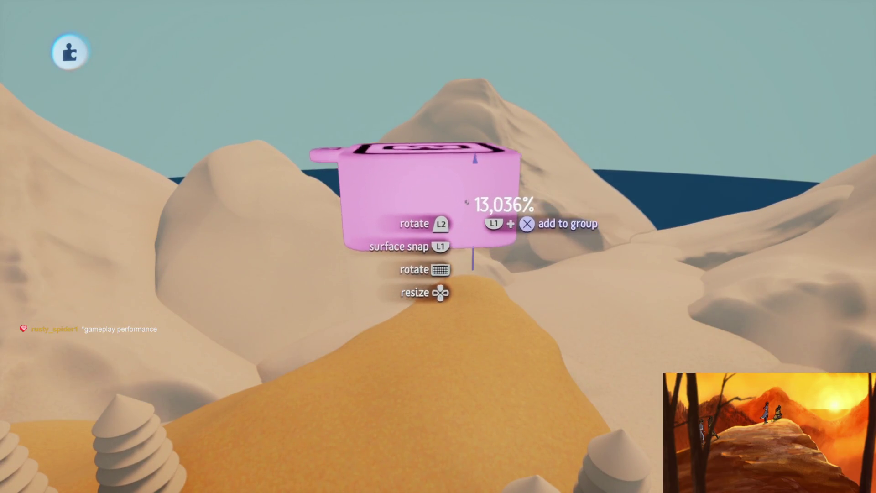
{"action": "left_click_drag", "start_coordinate": [461, 117], "coordinate": [462, 123]}
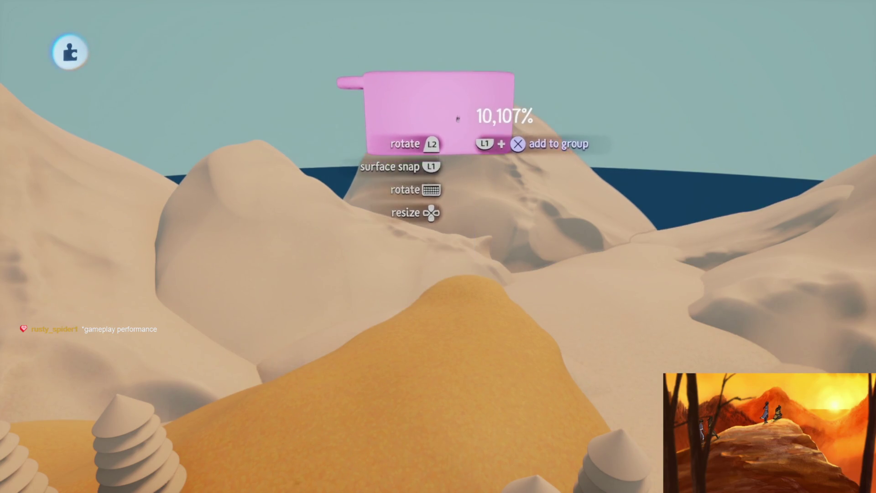
{"action": "left_click_drag", "start_coordinate": [457, 341], "coordinate": [430, 346]}
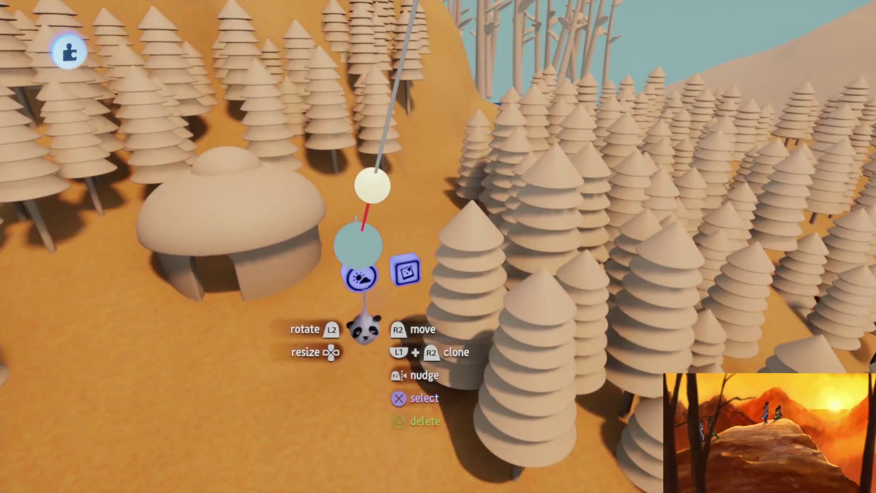
{"action": "left_click", "coordinate": [418, 311]}
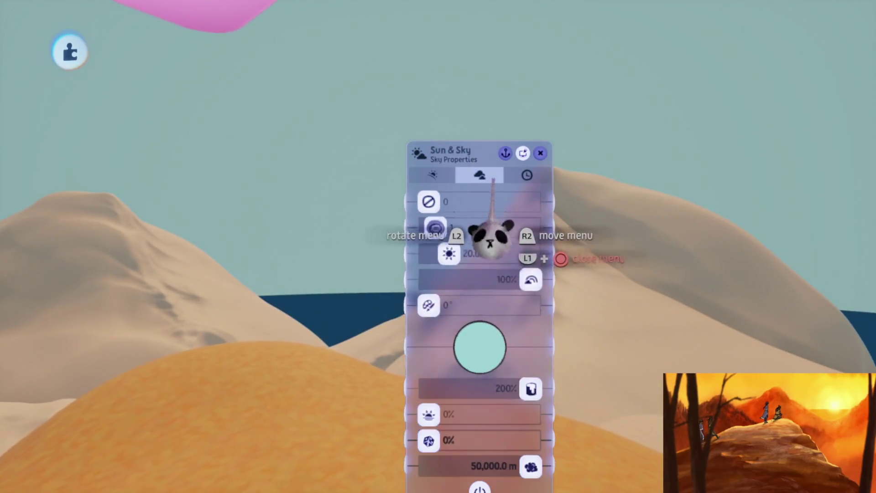
Set the fog range to 6000 m and review the number display's text box settings alongside
{"action": "key", "text": "Return"}
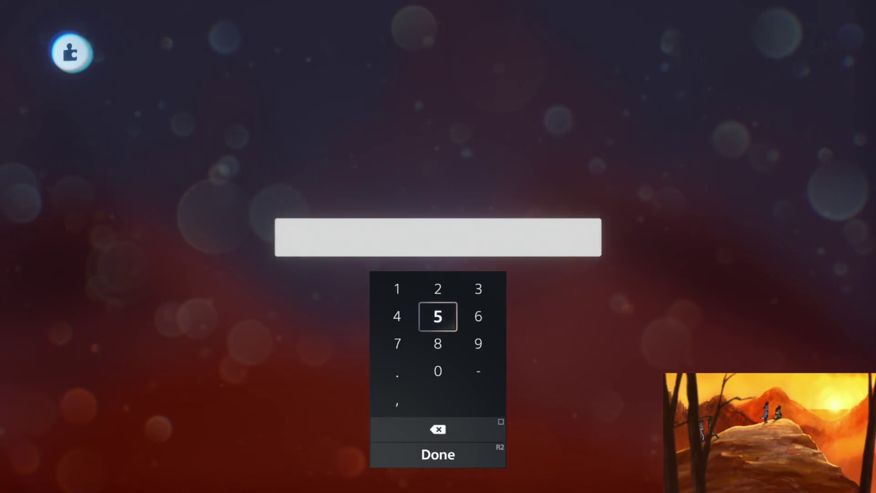
{"action": "type", "text": "6000"}
{"action": "key", "text": "Return"}
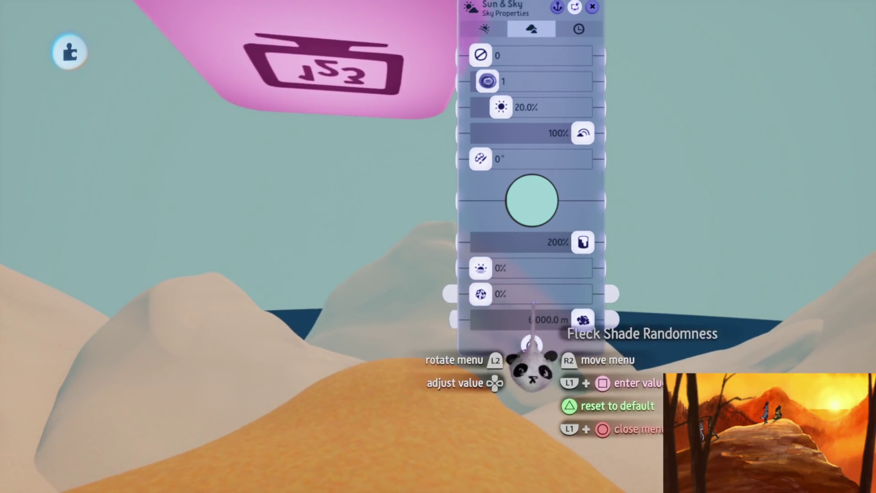
{"action": "left_click", "coordinate": [362, 109]}
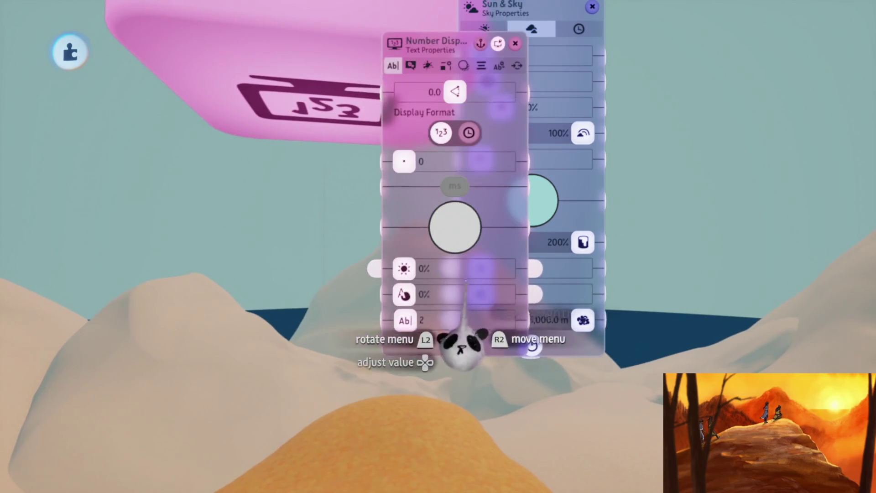
{"action": "left_click_drag", "start_coordinate": [463, 347], "coordinate": [297, 303]}
{"action": "key", "text": "Tab"}
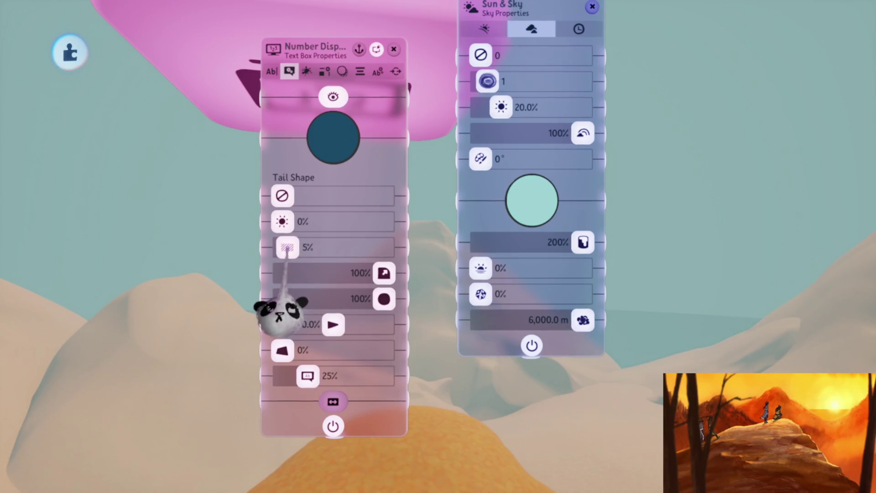
{"action": "key", "text": "Escape"}
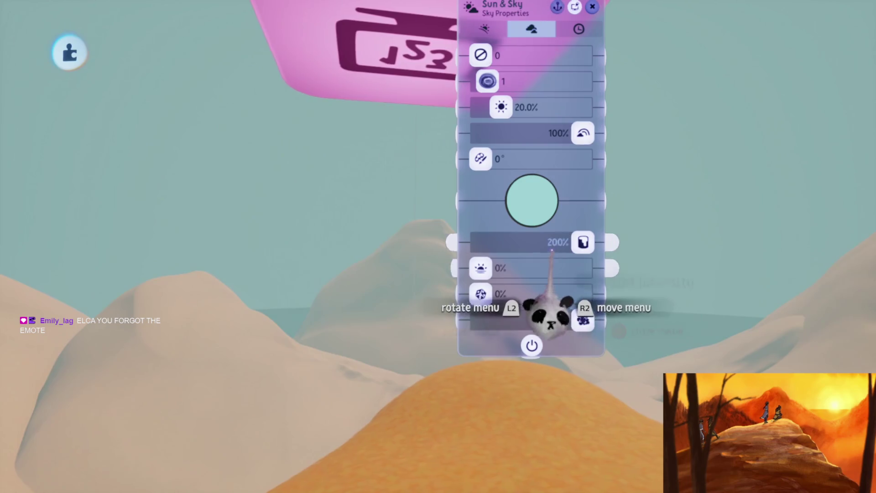
Raise the fog range through 8,000 and 14,000 m to a final 20,000 m
{"action": "left_click", "coordinate": [531, 349]}
{"action": "type", "text": "8"}
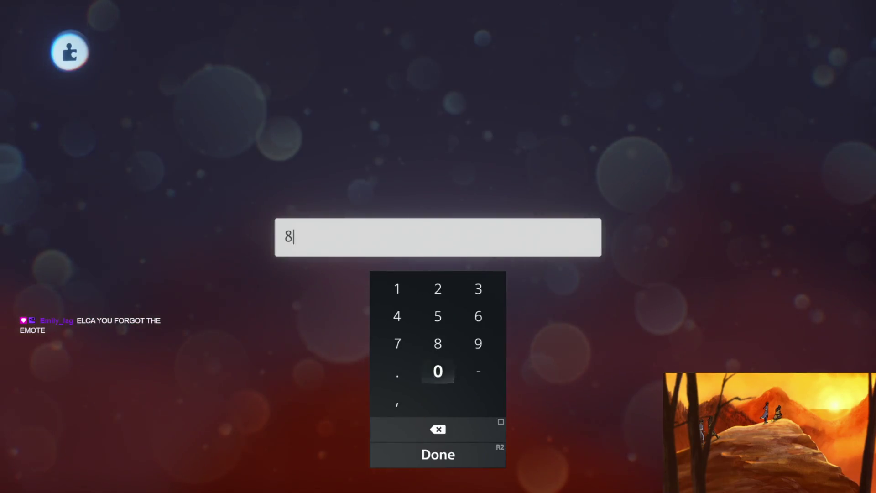
{"action": "key", "text": "Return"}
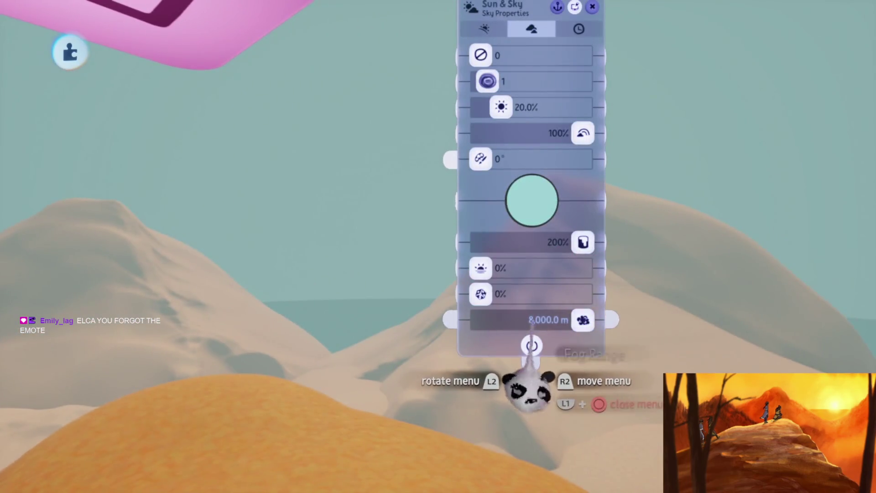
{"action": "left_click", "coordinate": [529, 315]}
{"action": "key", "text": "Left"}
{"action": "key", "text": "Up"}
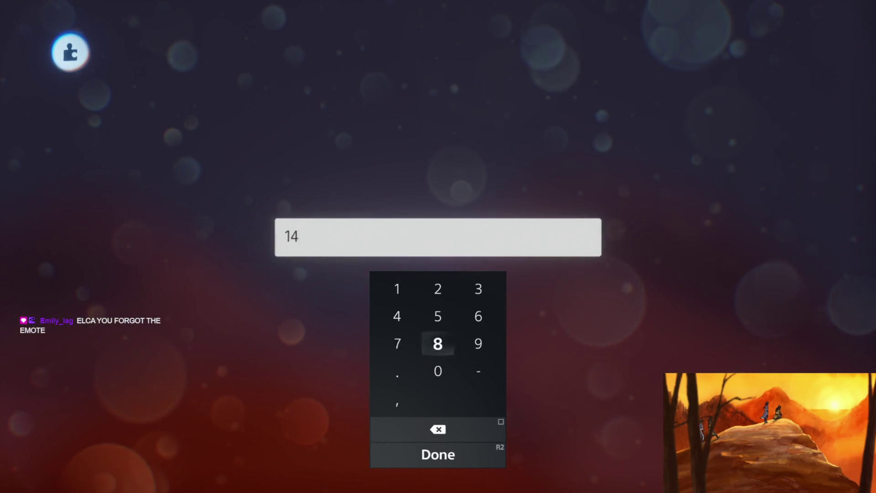
{"action": "key", "text": "Return"}
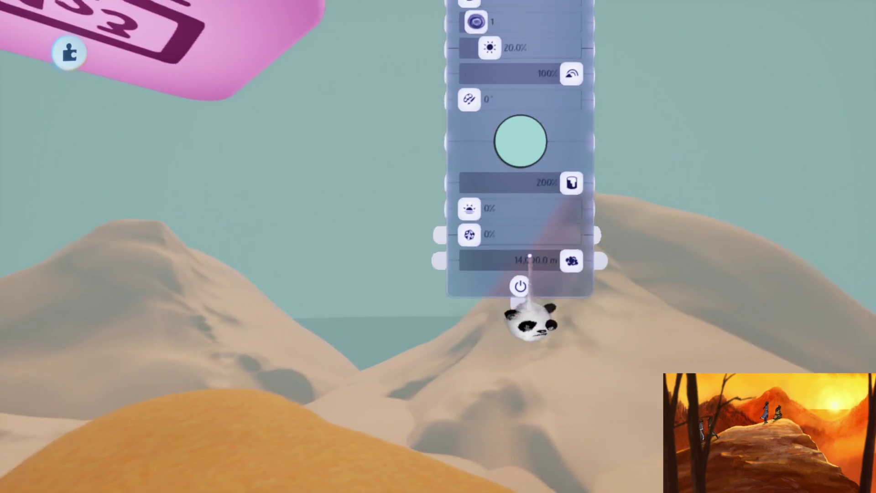
{"action": "left_click", "coordinate": [527, 255]}
{"action": "key", "text": "BackSpace"}
{"action": "key", "text": "BackSpace"}
{"action": "type", "text": "20000"}
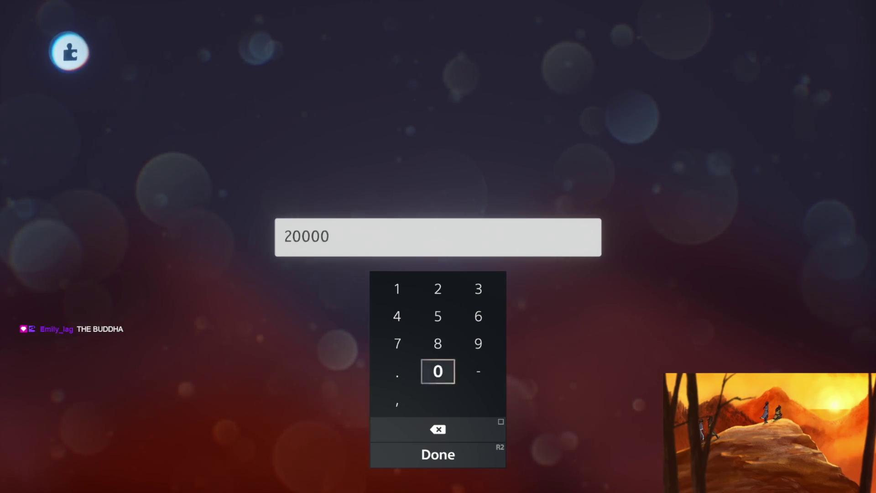
{"action": "key", "text": "Return"}
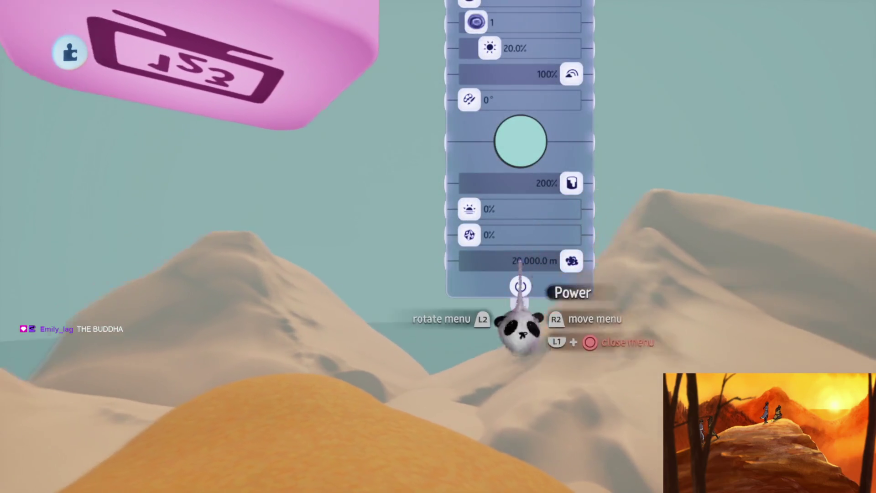
{"action": "key", "text": "Escape"}
In the Number Displayer's Text Box Properties, drag Text Box Opacity from 7% up to 24%
{"action": "left_click", "coordinate": [379, 183]}
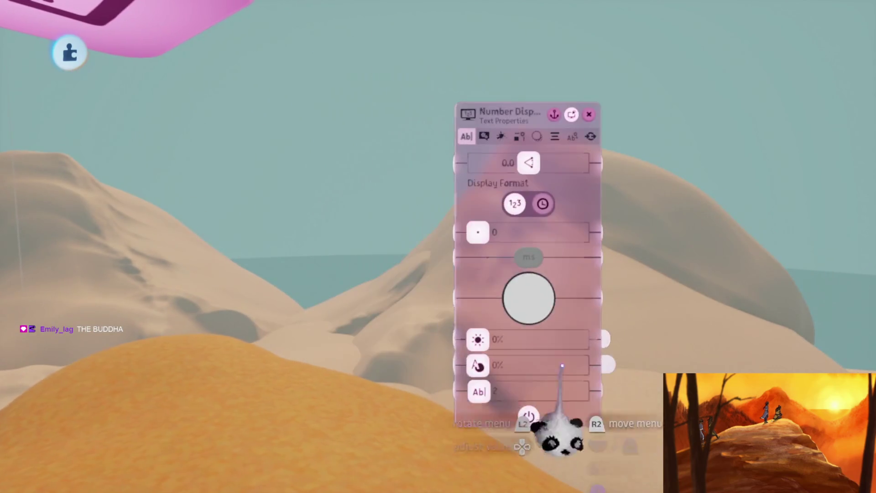
{"action": "left_click", "coordinate": [483, 136]}
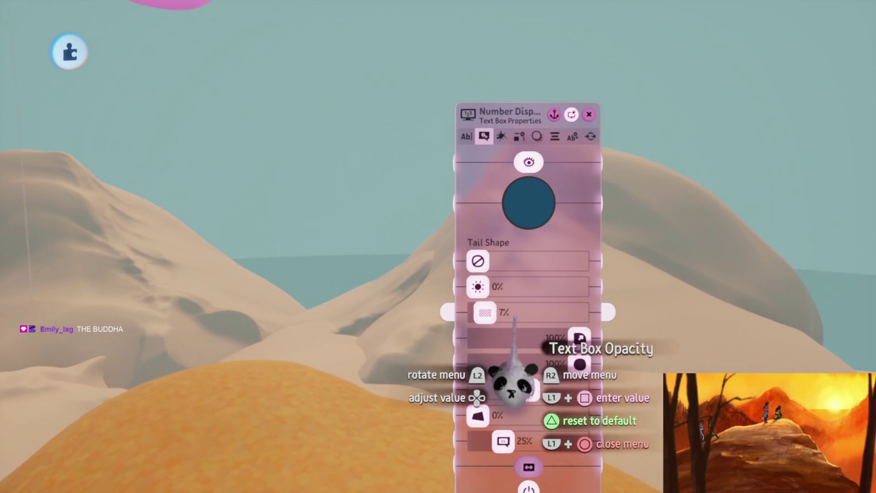
{"action": "mouse_move", "coordinate": [510, 380]}
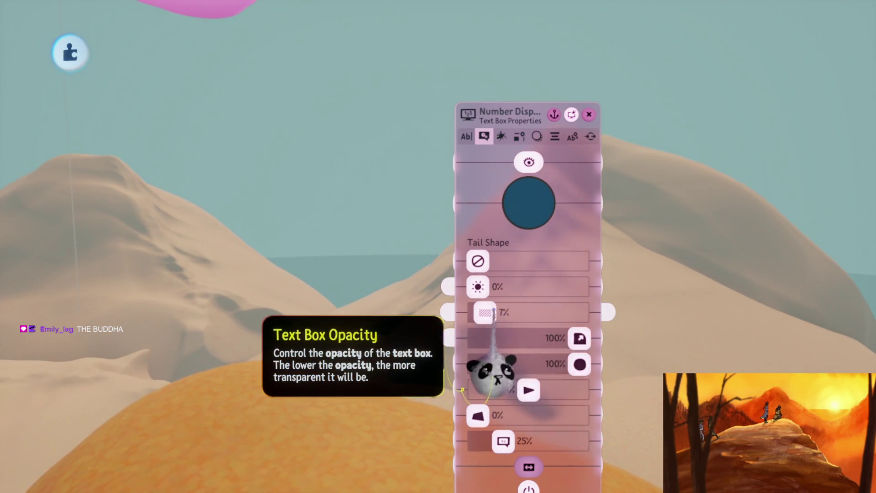
{"action": "left_click_drag", "start_coordinate": [485, 312], "coordinate": [493, 313]}
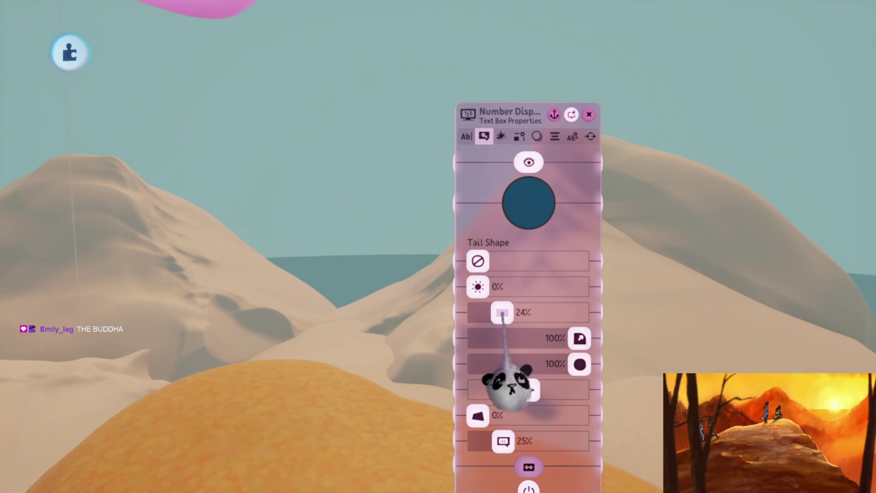
{"action": "key", "text": "Escape"}
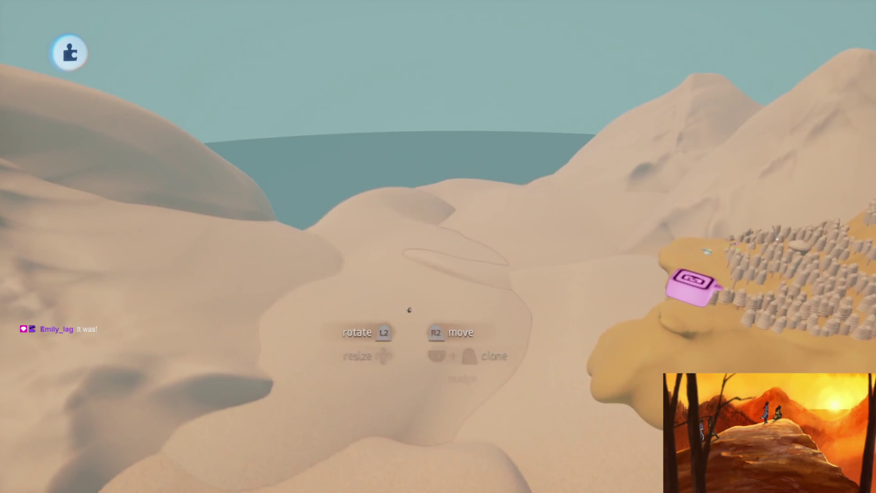
Move the camera past the village huts up to the hillside temple, then bring up the creation options
{"action": "key", "text": "Escape"}
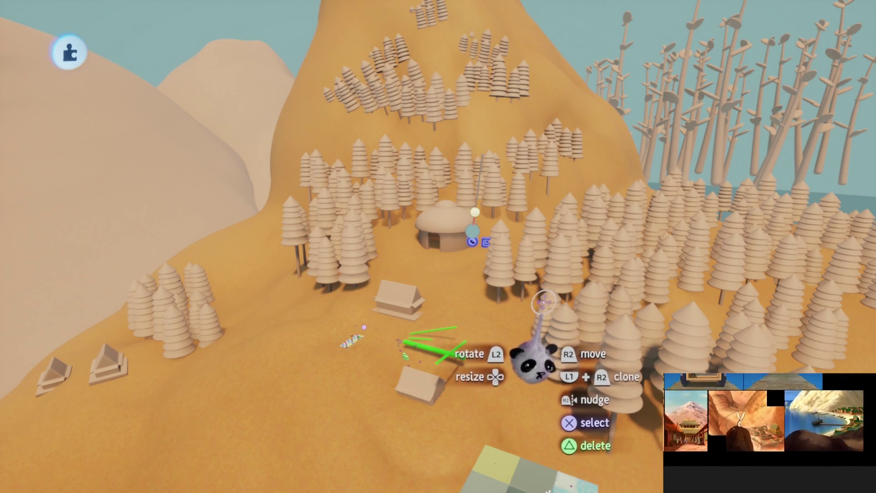
{"action": "mouse_move", "coordinate": [502, 311]}
{"action": "left_mouse_down"}
{"action": "mouse_move", "coordinate": [430, 352]}
{"action": "mouse_move", "coordinate": [411, 254]}
{"action": "mouse_move", "coordinate": [450, 244]}
{"action": "mouse_move", "coordinate": [454, 203]}
{"action": "mouse_move", "coordinate": [440, 215]}
{"action": "mouse_move", "coordinate": [440, 182]}
{"action": "mouse_move", "coordinate": [442, 200]}
{"action": "left_mouse_up"}
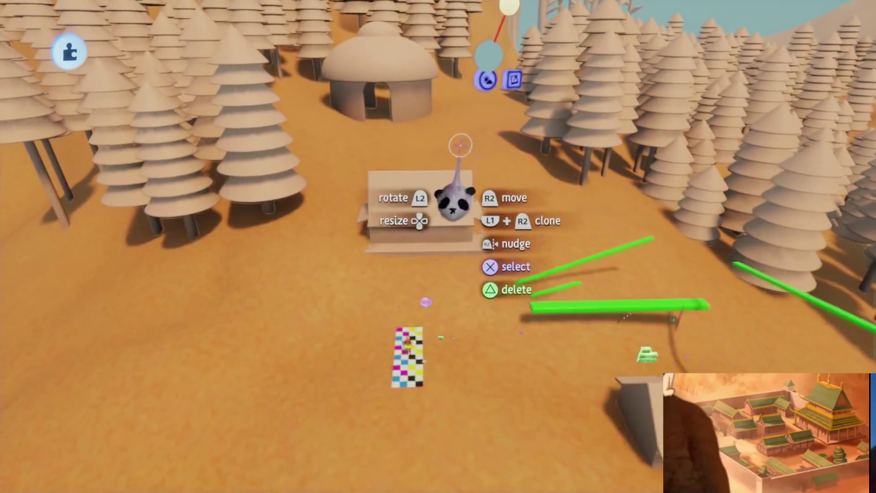
{"action": "mouse_move", "coordinate": [489, 401]}
{"action": "left_mouse_down"}
{"action": "mouse_move", "coordinate": [488, 427]}
{"action": "mouse_move", "coordinate": [430, 244]}
{"action": "left_mouse_up"}
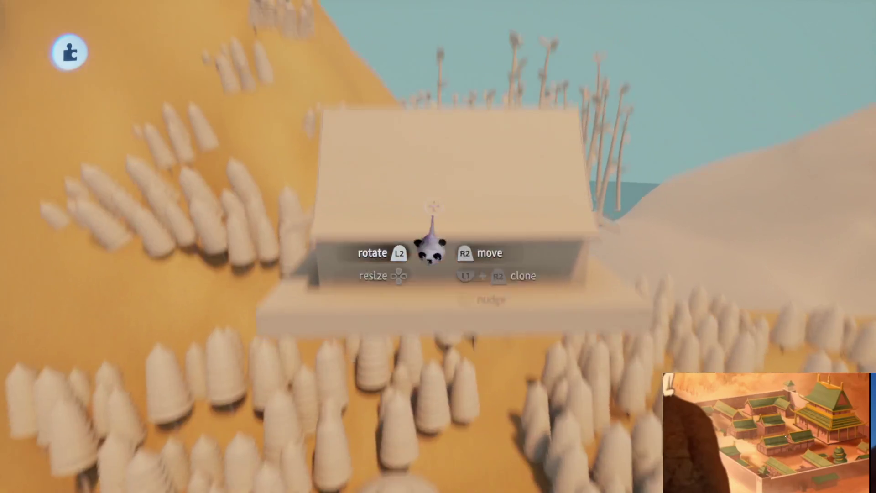
{"action": "key", "text": "Tab"}
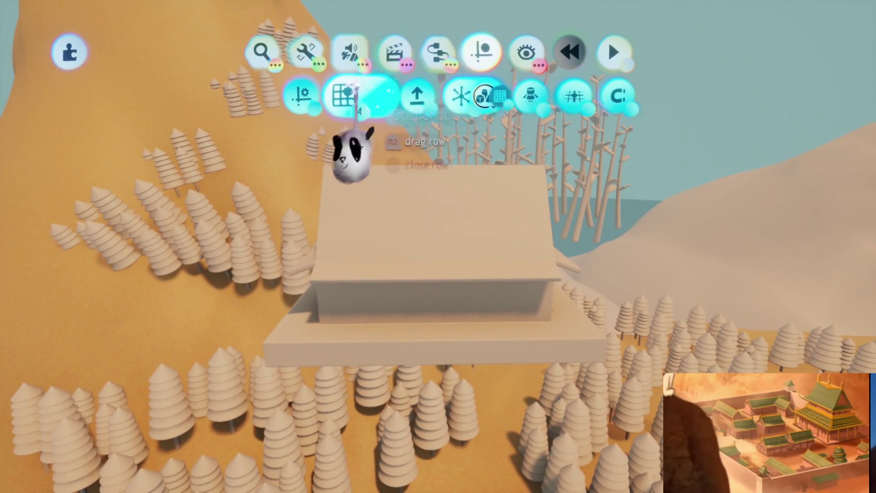
{"action": "left_click", "coordinate": [349, 51]}
Begin a new sculpture by stamping a pale cube on the slope beside the house near the temple
{"action": "left_click", "coordinate": [302, 94]}
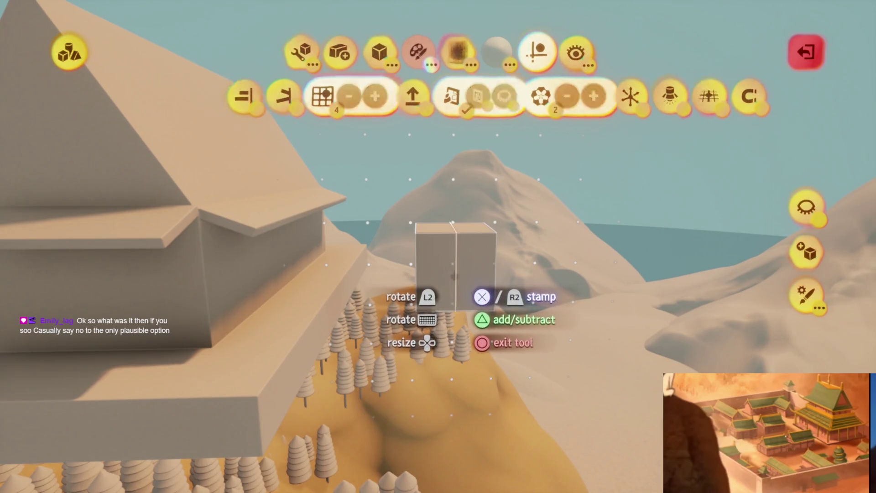
{"action": "key", "text": "Escape"}
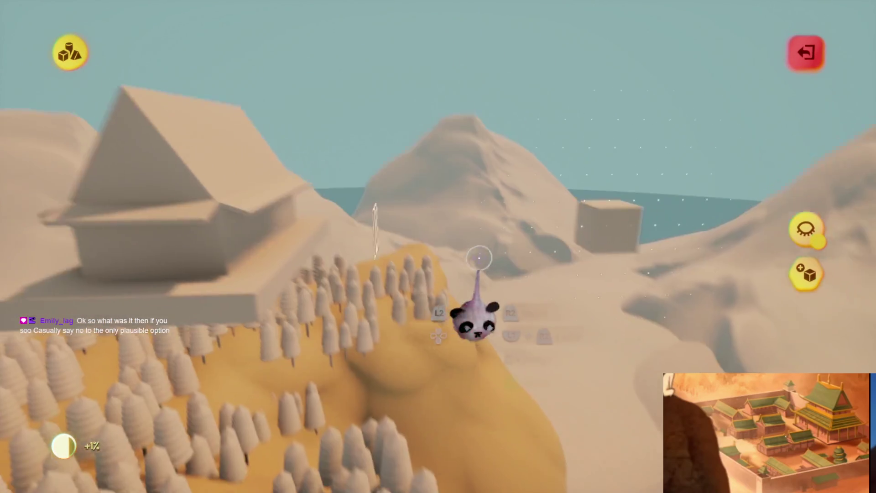